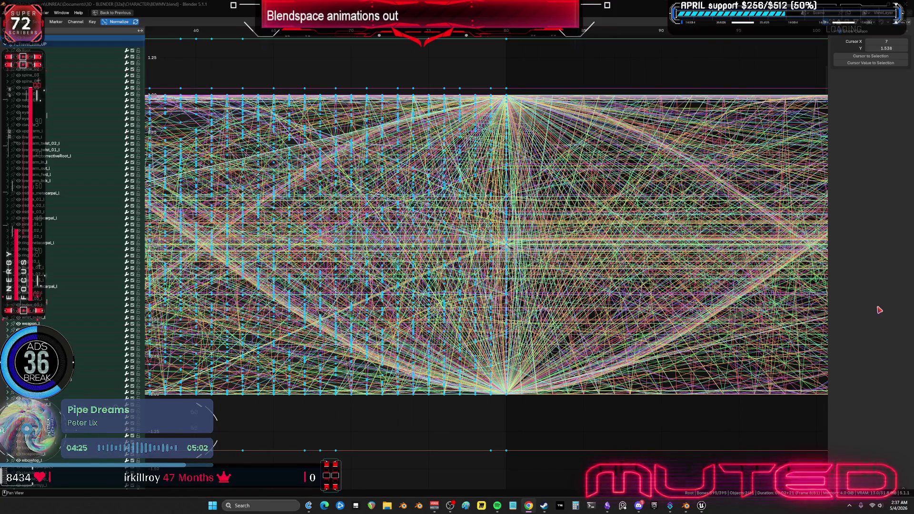
Pan and zoom out the maximized curve view, then restore the multi-area workspace layout
middle_drag(528, 239, 528, 239)
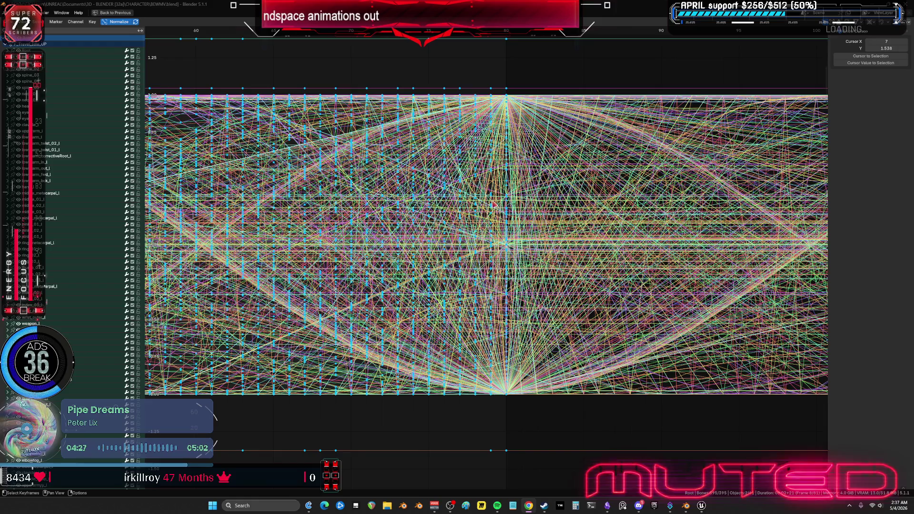
scroll(528, 239, down, 2)
key(ctrl+space)
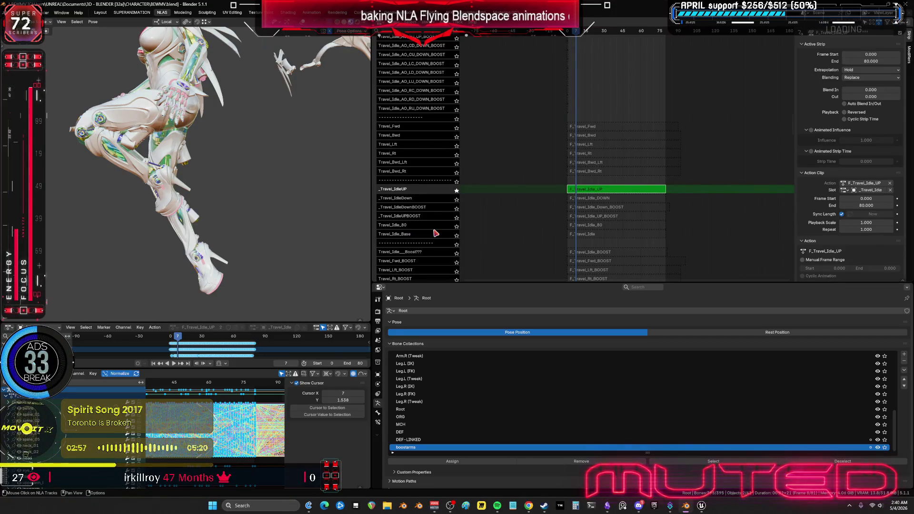
Solo the boostarms bone collection, frame the character's upper body, and maximize the Graph Editor
click(884, 447)
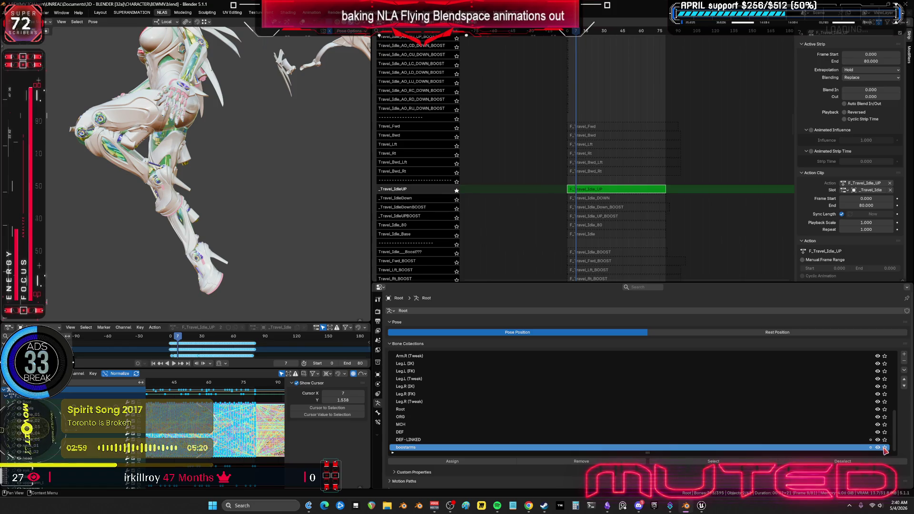
ctrl+scroll(238, 421, left, 3)
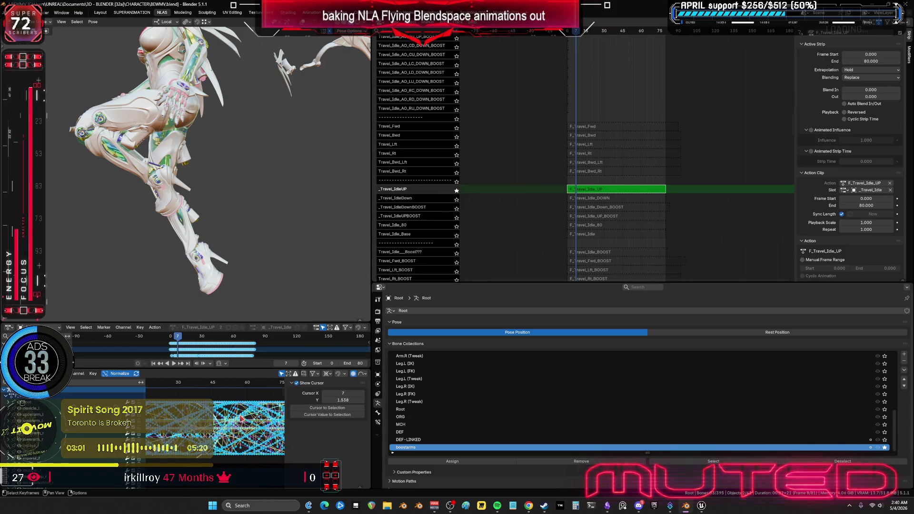
ctrl+scroll(217, 426, left, 3)
middle_drag(214, 218, 216, 139)
key(ctrl+space)
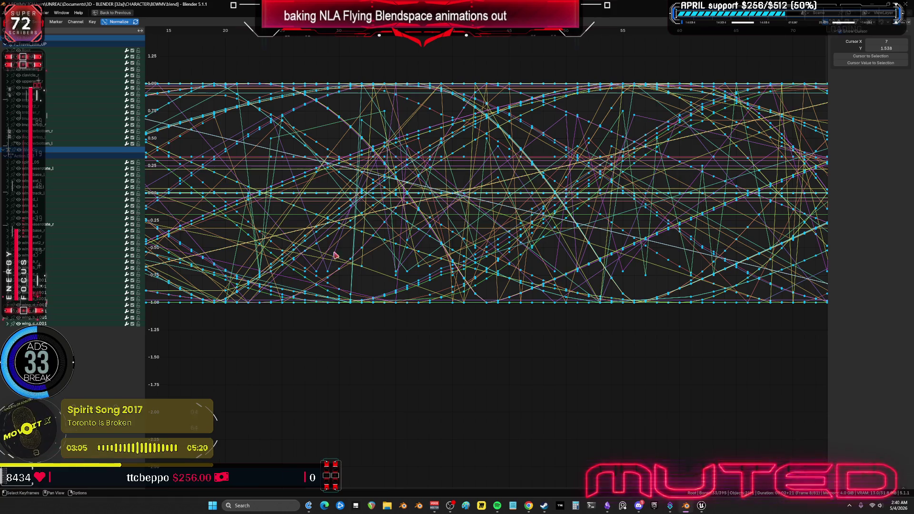
Restore the layout, orbit around the character, and toggle the rig to Object Mode and back to Pose Mode
key(ctrl+space)
middle_drag(232, 117, 243, 179)
key(ctrl+Tab)
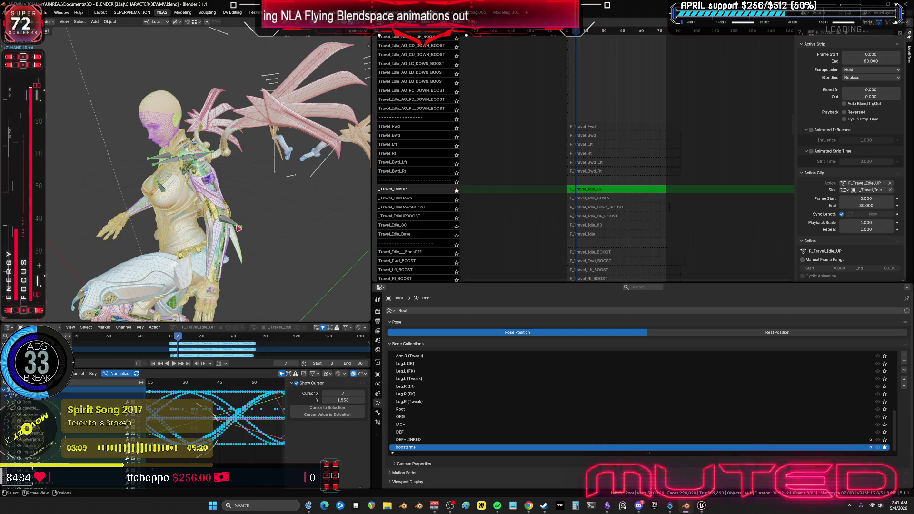
key(ctrl+Tab)
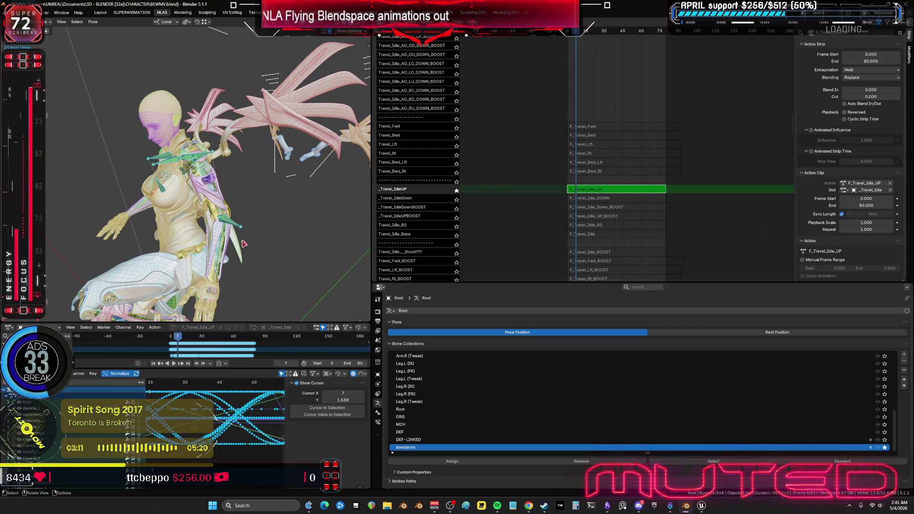
In the maximized curve editor, try moving the frame 0–2 keyframe columns, then undo the changes
key(ctrl+space)
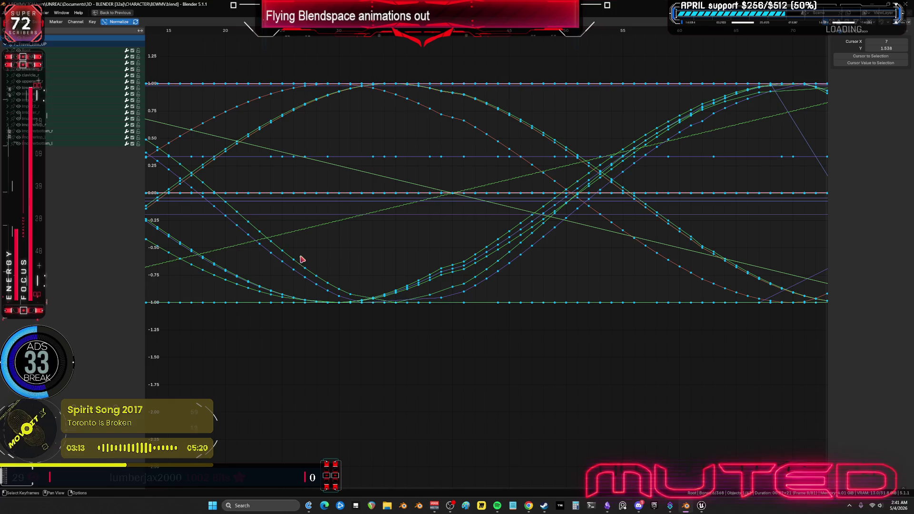
mouse_move(372, 247)
middle_down()
mouse_move(402, 276)
mouse_move(458, 301)
middle_up()
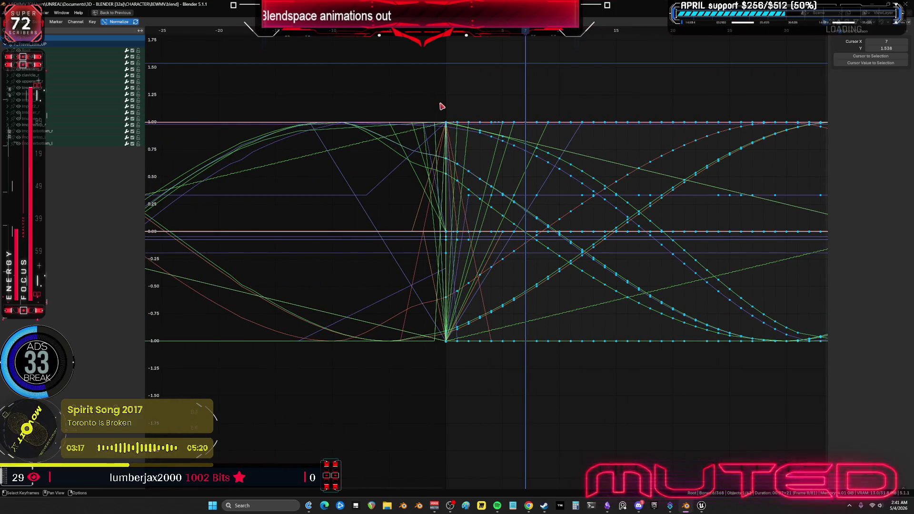
mouse_move(440, 105)
mouse_down()
mouse_move(445, 363)
mouse_move(481, 351)
mouse_up()
key(ctrl+z)
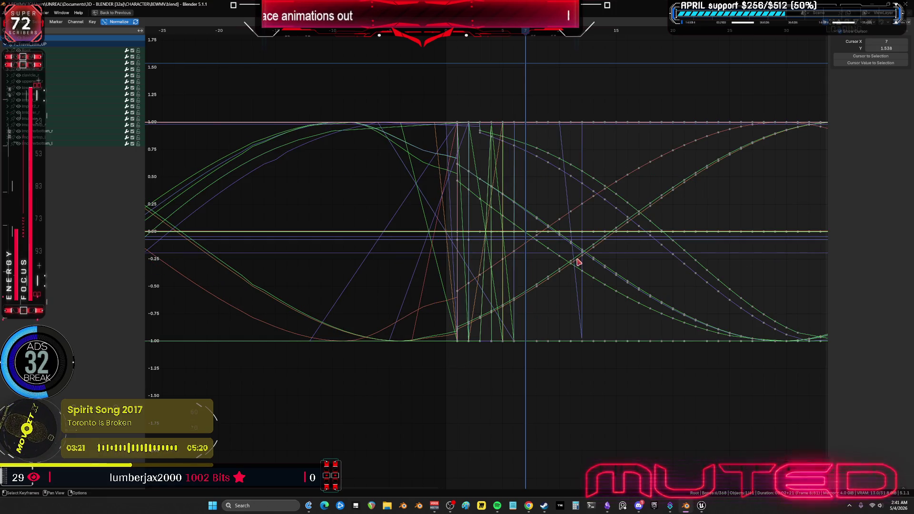
key(ctrl+shift+z)
click(484, 39)
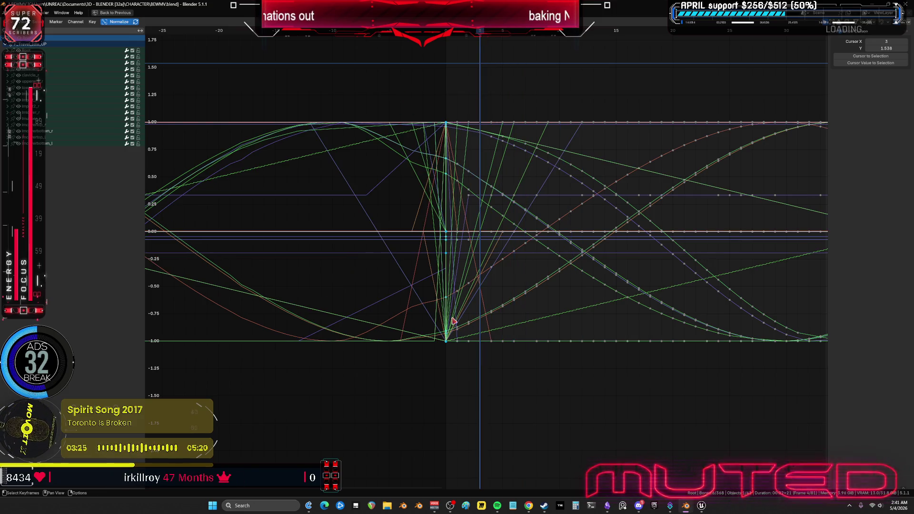
drag(398, 84, 477, 358)
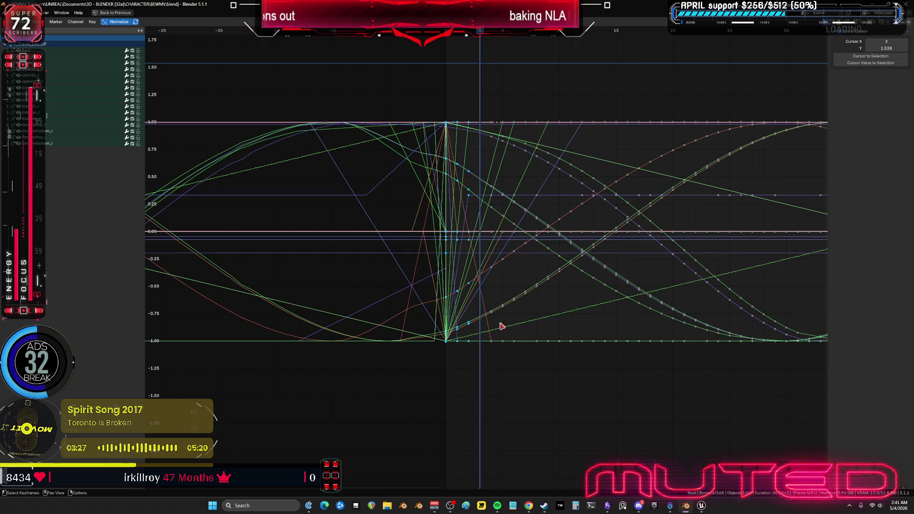
key(ctrl+shift+z)
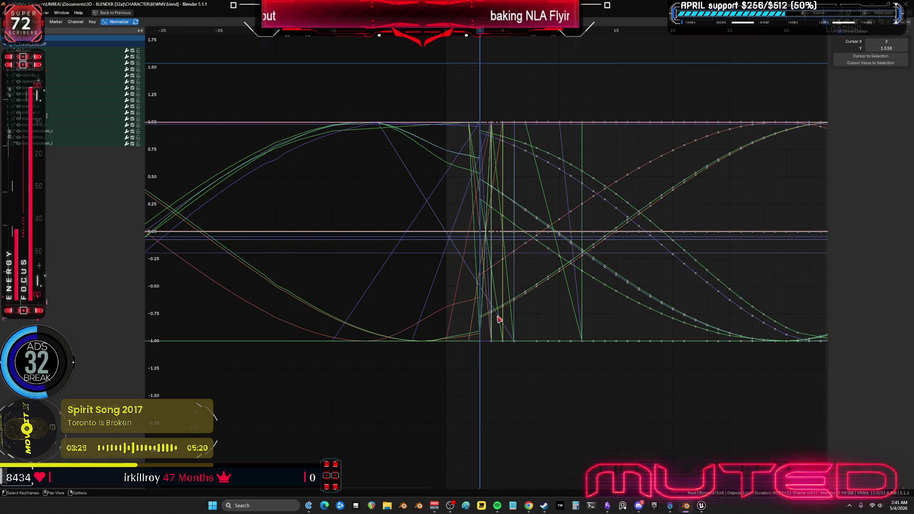
key(ctrl+z)
scroll(469, 312, down, 3)
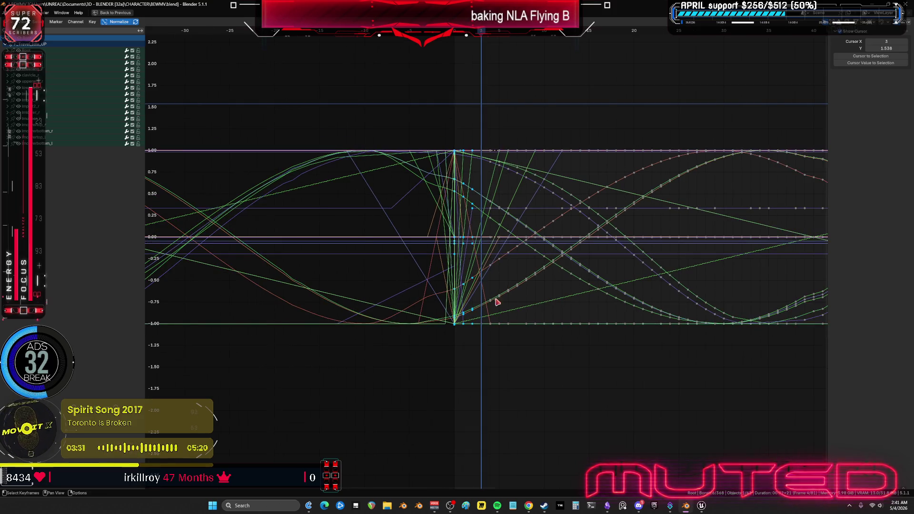
key(ctrl+z)
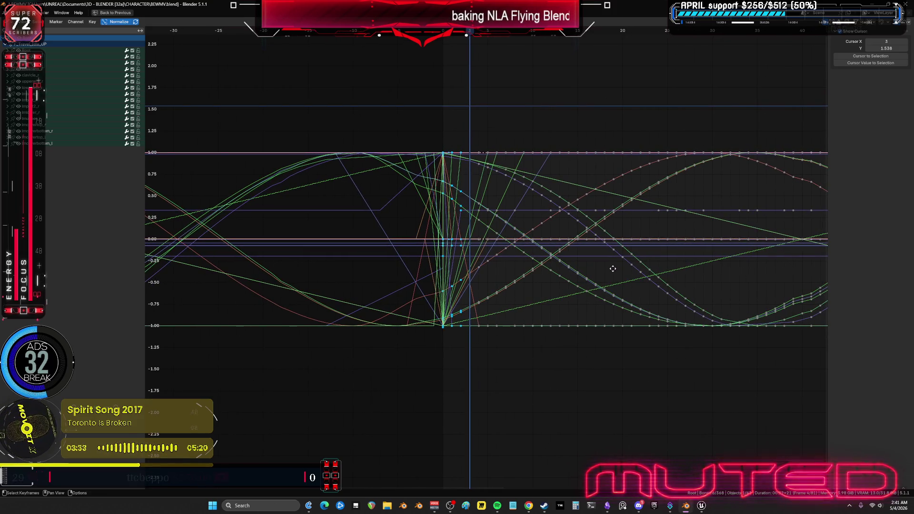
Set the frame to 5 and delete the upper and lower boostarms keys at the frame-80 spike
mouse_move(613, 266)
middle_down()
mouse_move(337, 266)
mouse_move(724, 280)
mouse_move(500, 289)
middle_up()
click(378, 32)
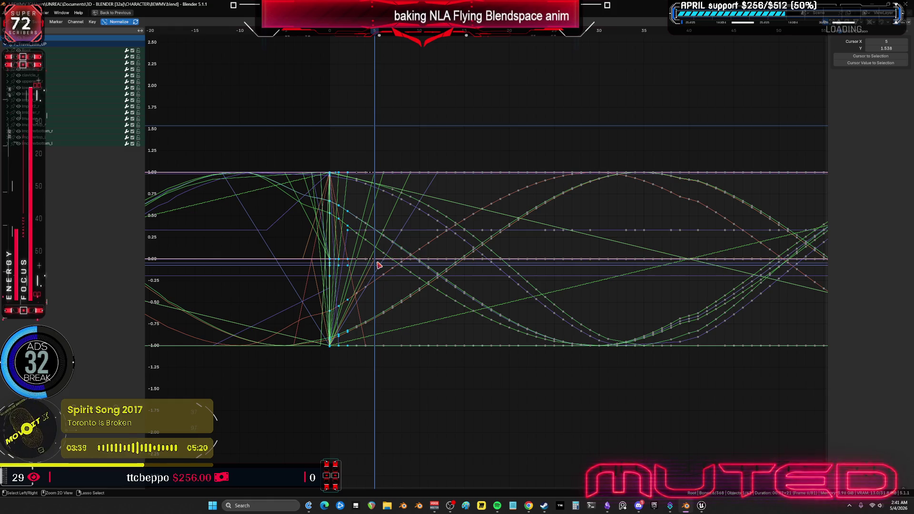
scroll(499, 276, down, 2)
middle_drag(500, 276, 343, 280)
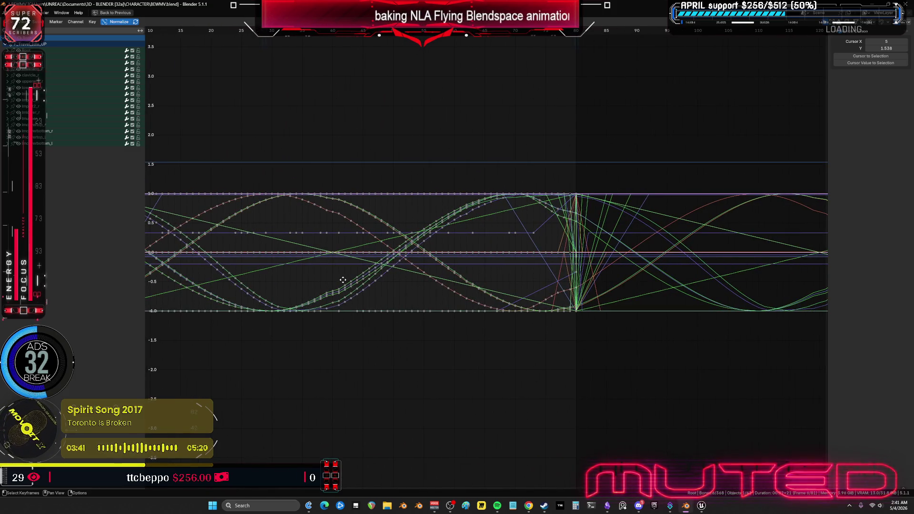
scroll(611, 269, up, 2)
click(561, 217)
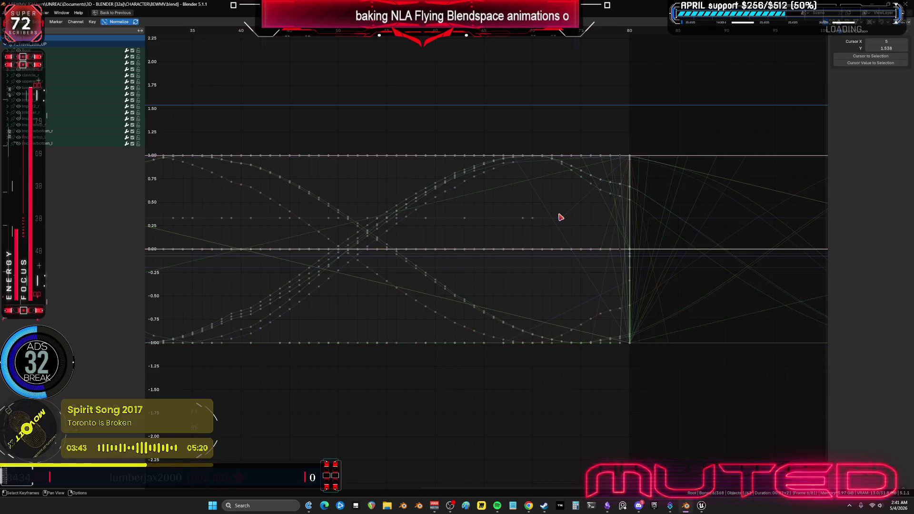
drag(463, 198, 435, 172)
mouse_move(451, 276)
mouse_down()
mouse_move(435, 362)
mouse_move(434, 333)
mouse_move(443, 333)
mouse_up()
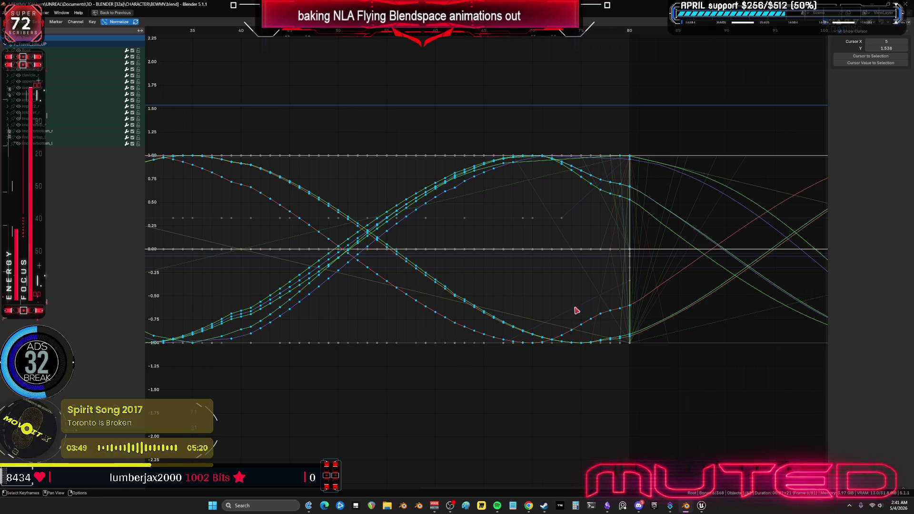
key(Delete)
Delete the remaining boostarms keyframes near the animation's start and end
scroll(495, 280, down, 3)
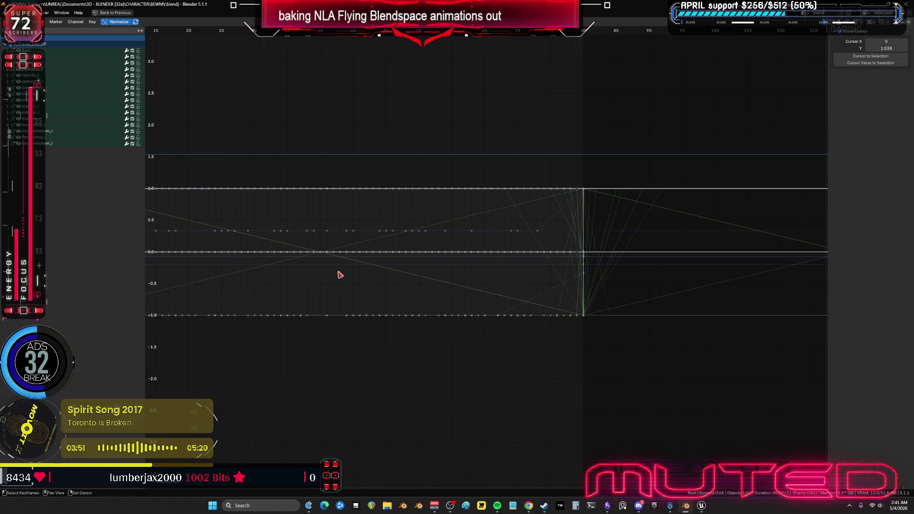
middle_drag(336, 271, 673, 282)
scroll(471, 263, up, 2)
mouse_move(342, 158)
mouse_down()
mouse_move(390, 283)
mouse_move(441, 370)
mouse_move(434, 367)
mouse_up()
scroll(493, 322, down, 1)
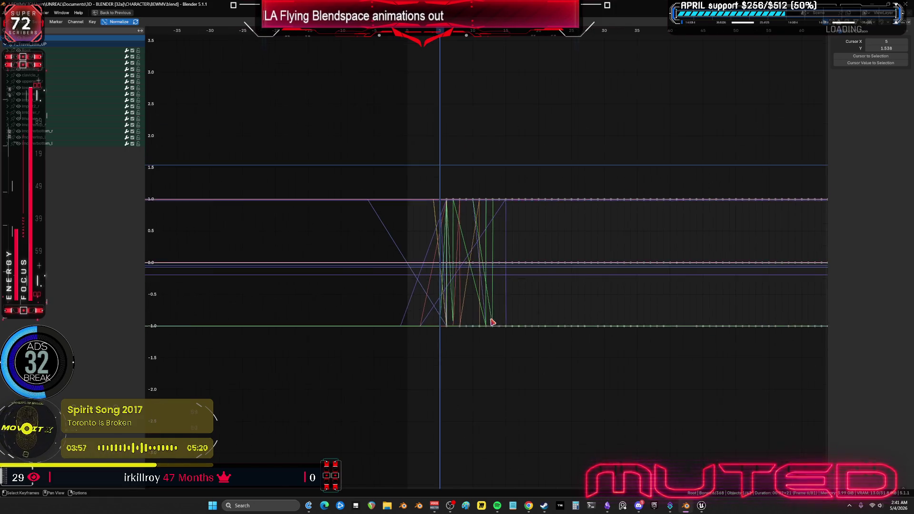
ctrl+scroll(811, 251, down, 10)
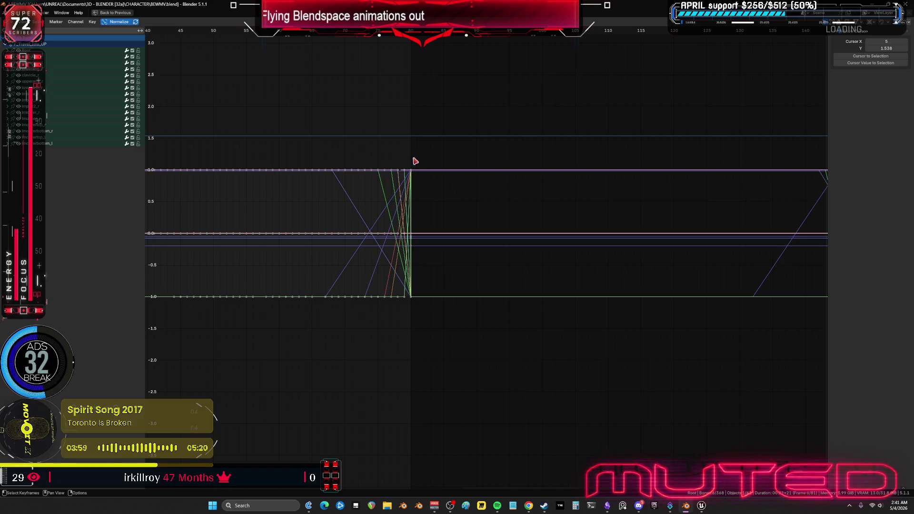
drag(446, 323, 399, 156)
drag(444, 178, 449, 180)
key(Delete)
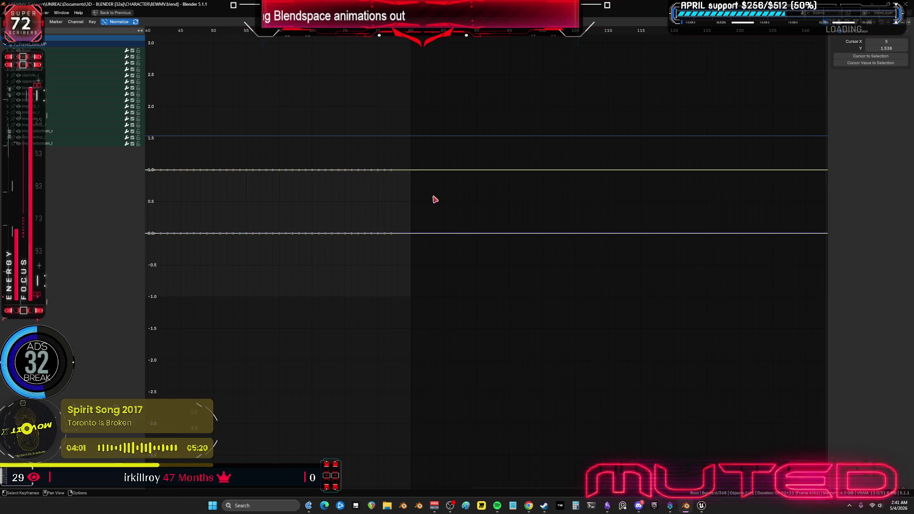
Set the current frame to 0 and restore the normal workspace layout
key(KP_0)
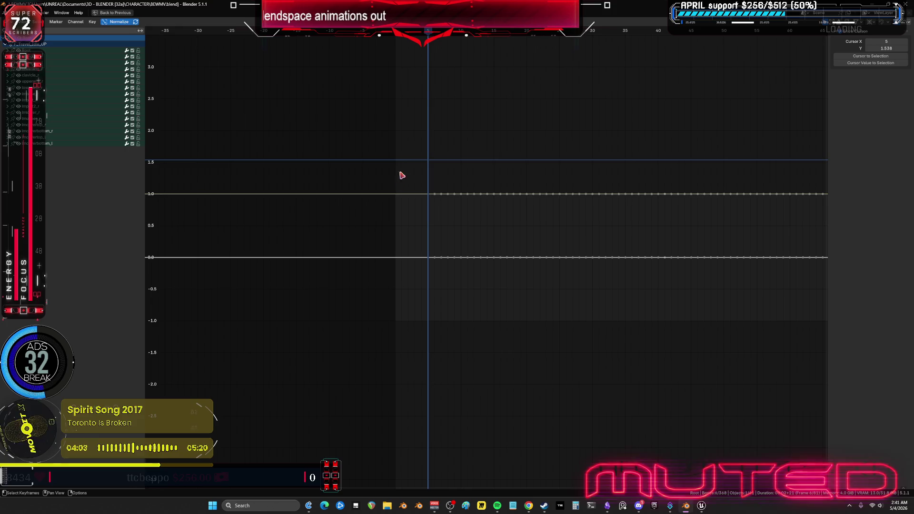
click(395, 35)
key(ctrl+space)
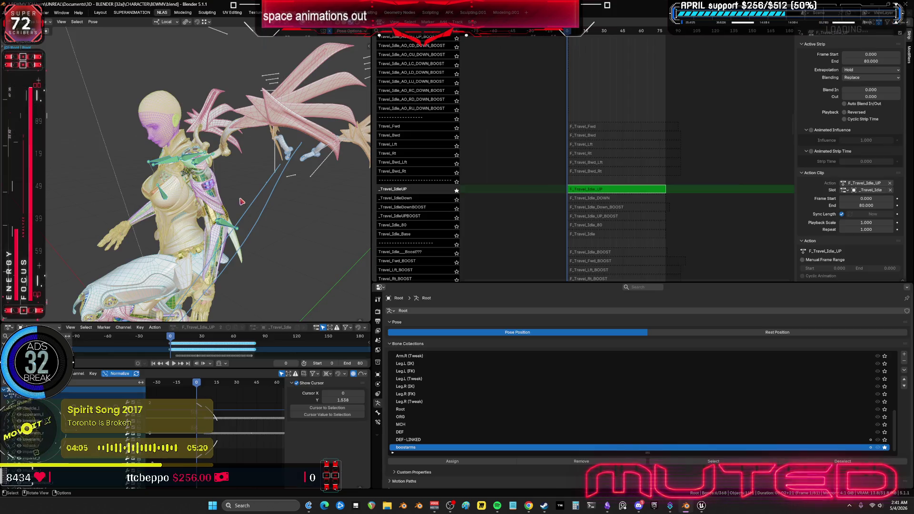
Key the boostarms bones' Location & Rotation at frame 0, framing all curves in the editor
key(k)
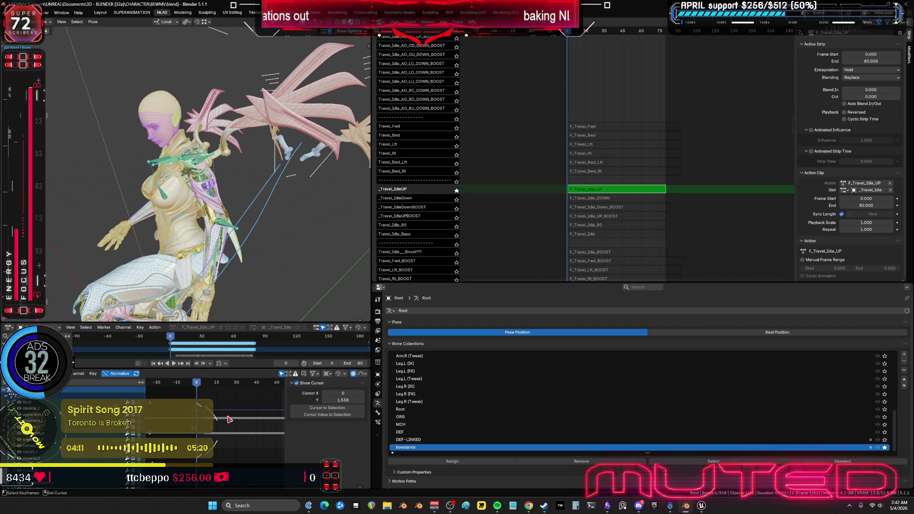
key(Home)
key(ctrl+space)
key(Home)
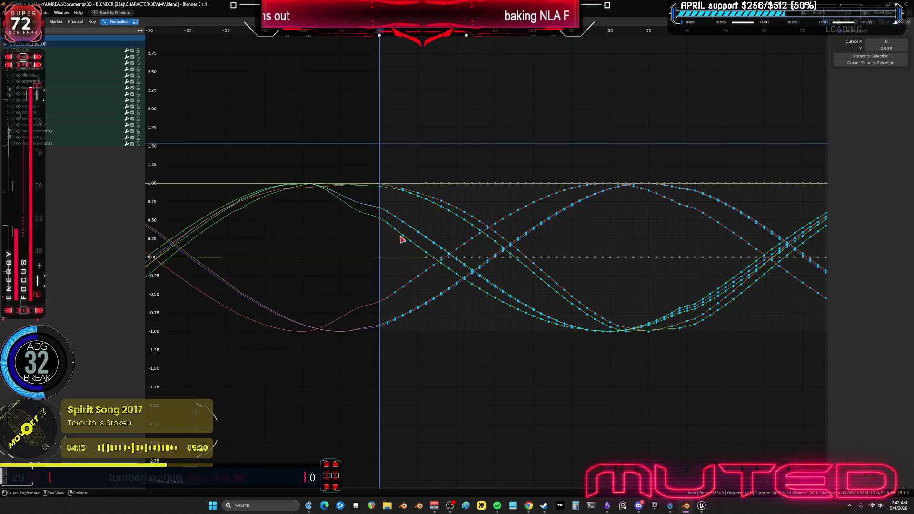
key(ctrl+space)
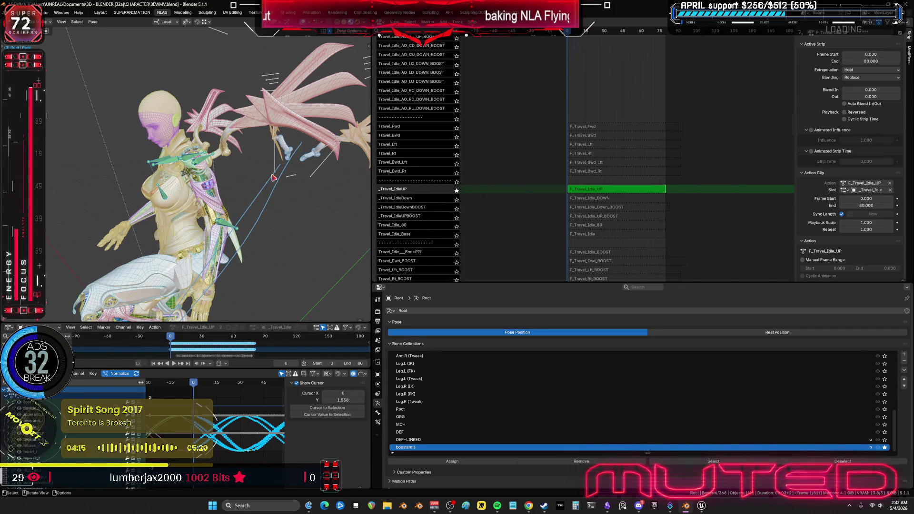
key(k)
key(Escape)
Check the new frame-0 keys in the maximized curve editor and jump to frame 80
key(ctrl+space)
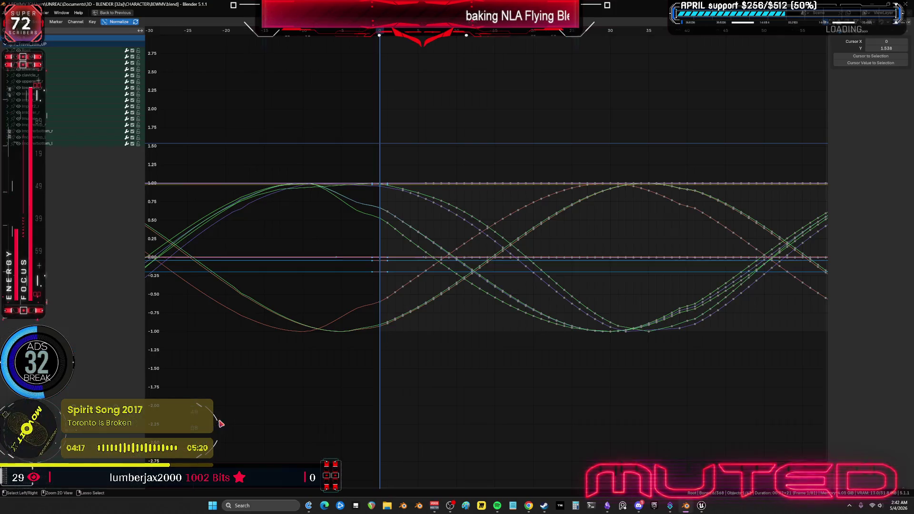
drag(380, 190, 388, 343)
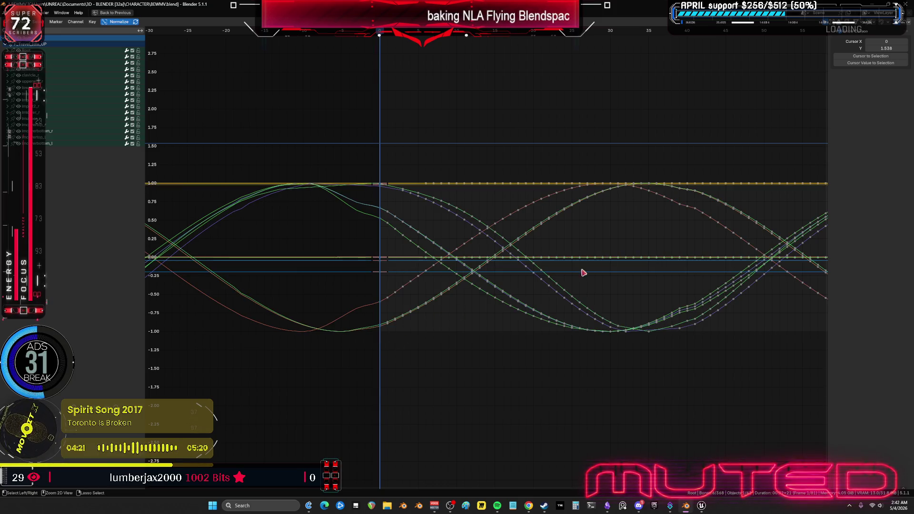
middle_drag(649, 219, 266, 226)
key(shift+Right)
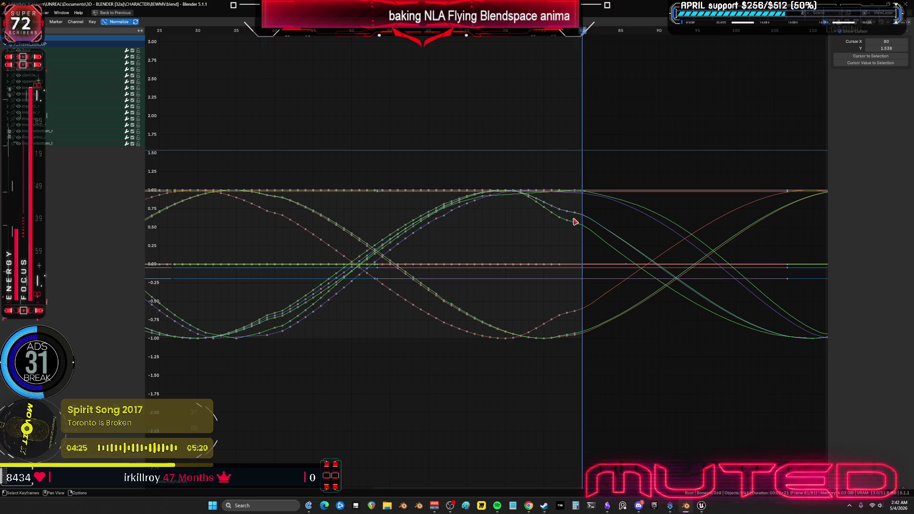
key(ctrl+space)
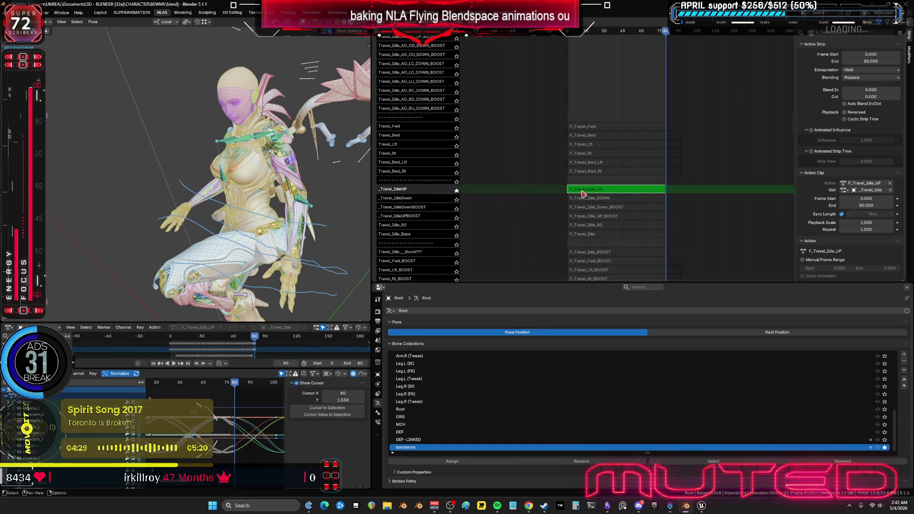
Exit tweak mode, show all bone collections, and delete all keyframes in the Graph Editor
key(Tab)
key(Tab)
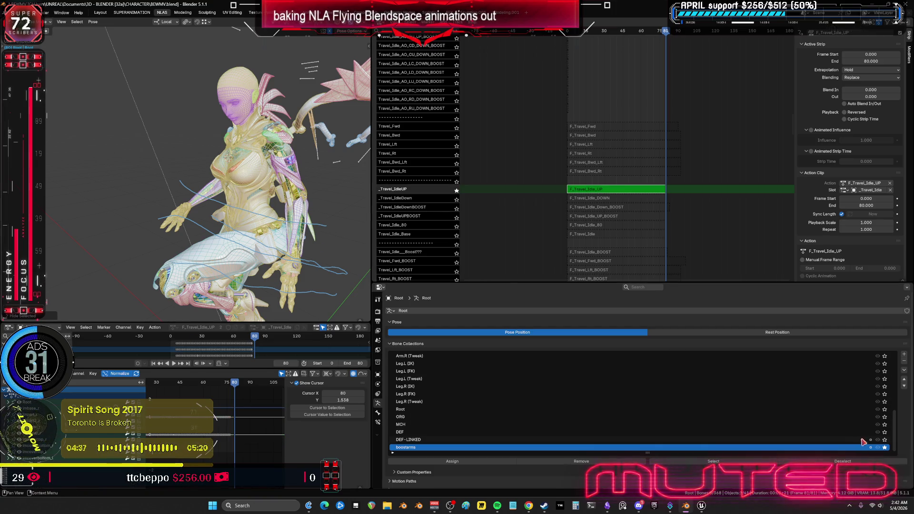
click(885, 447)
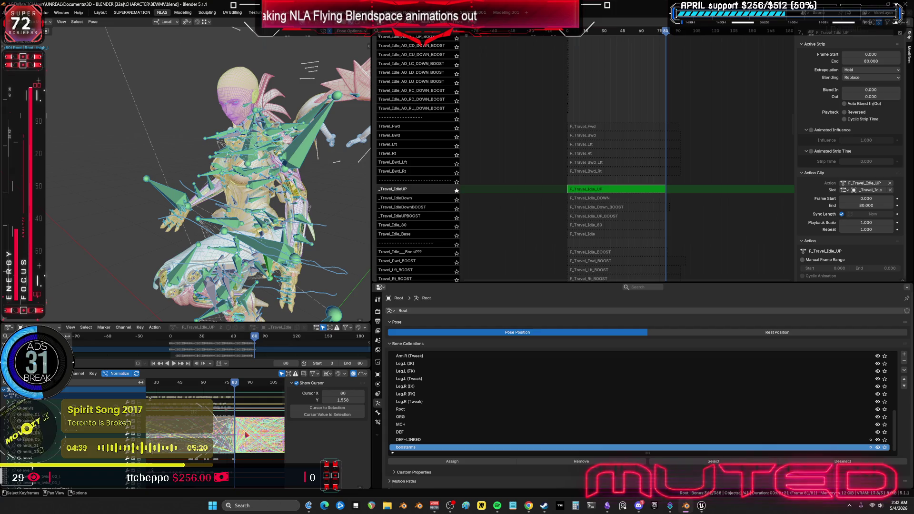
key(a)
right_click(238, 433)
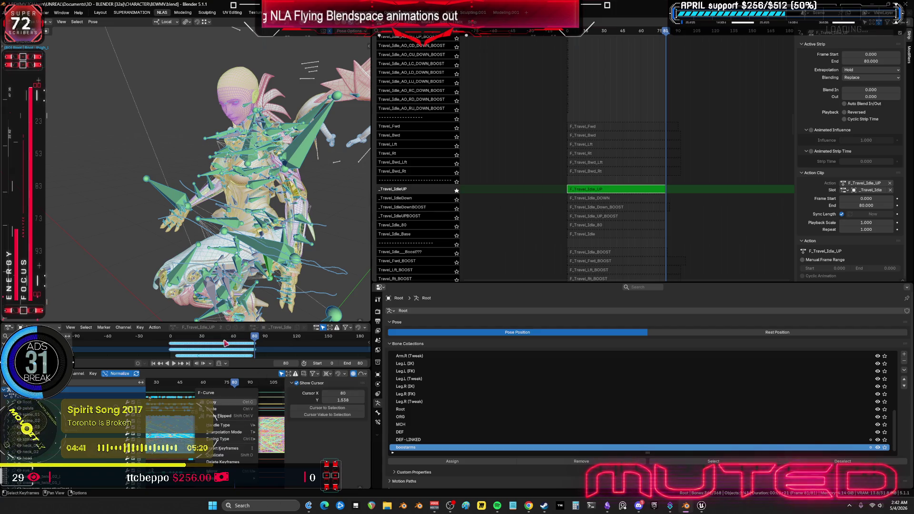
click(228, 462)
Play back the animation, select all bones, and leave the F_Travel_Idle_UP strip's tweak mode
key(Home)
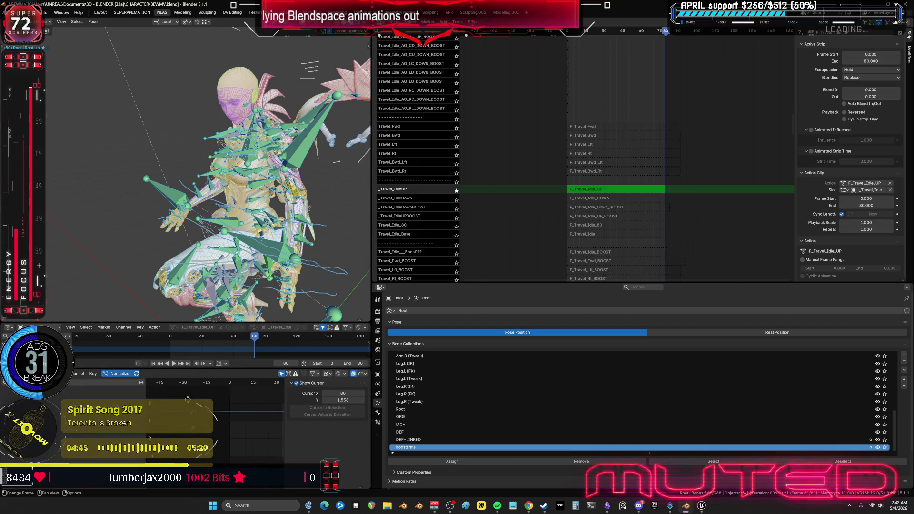
key(space)
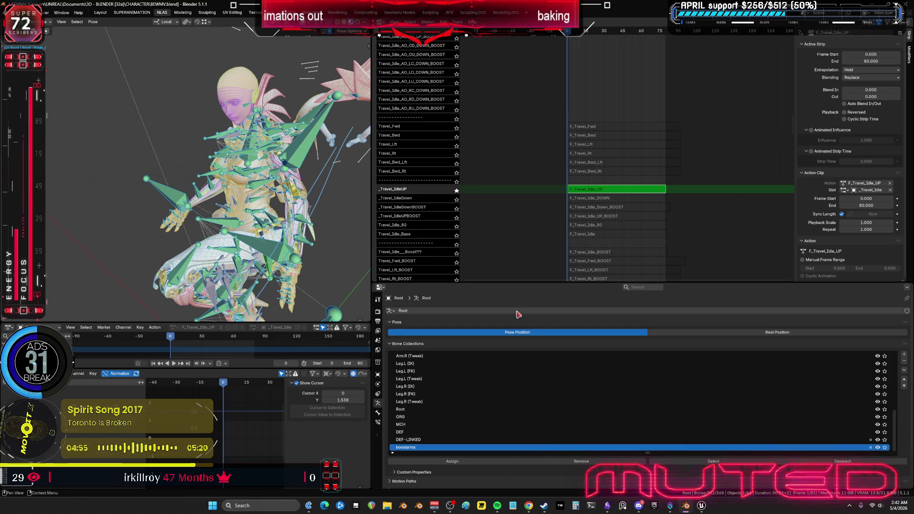
key(a)
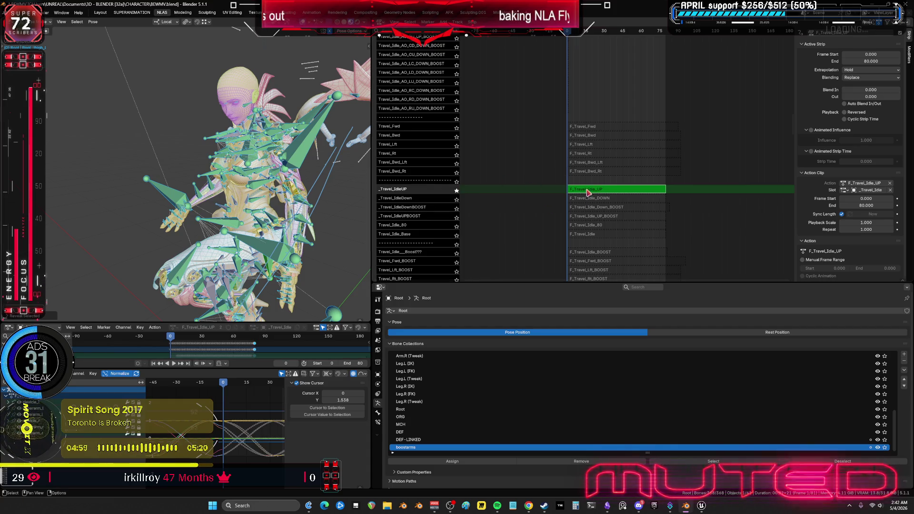
key(Tab)
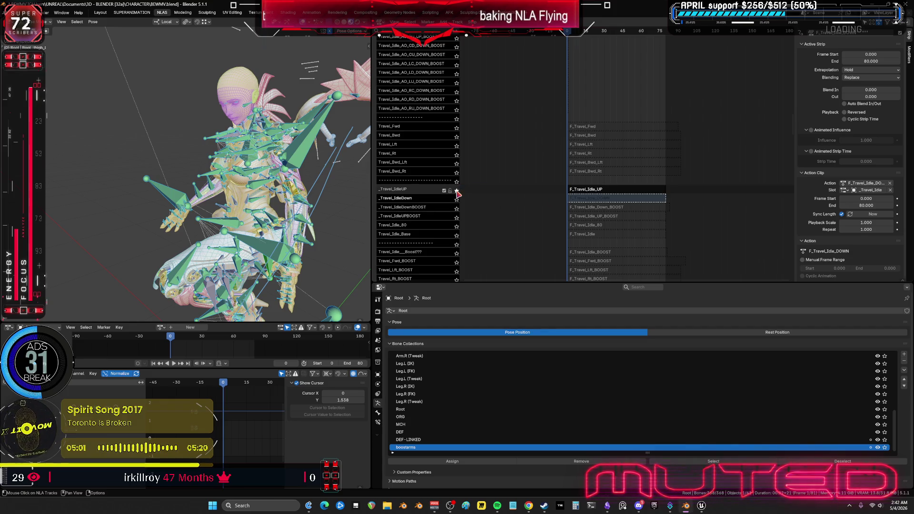
Enable the _Travel_IdleDown track and review the F_Travel_Idle_DOWN action's curves full-screen
click(452, 198)
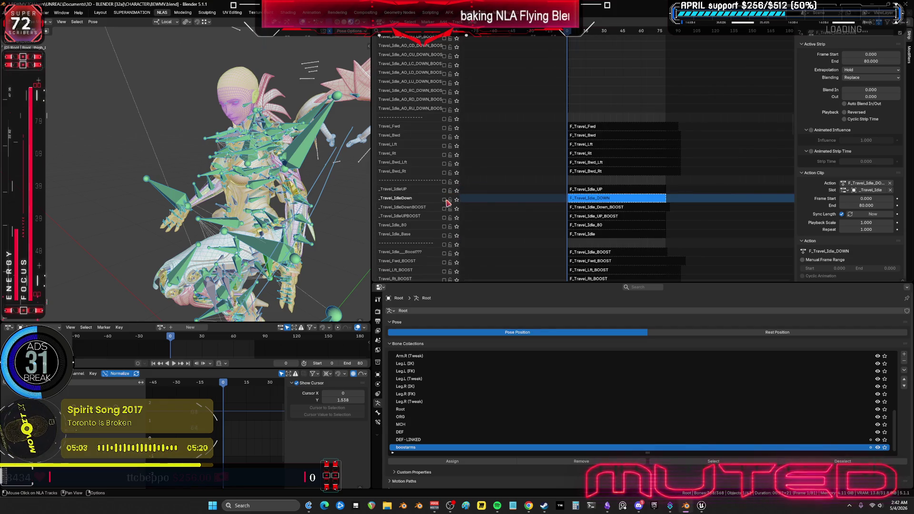
click(444, 200)
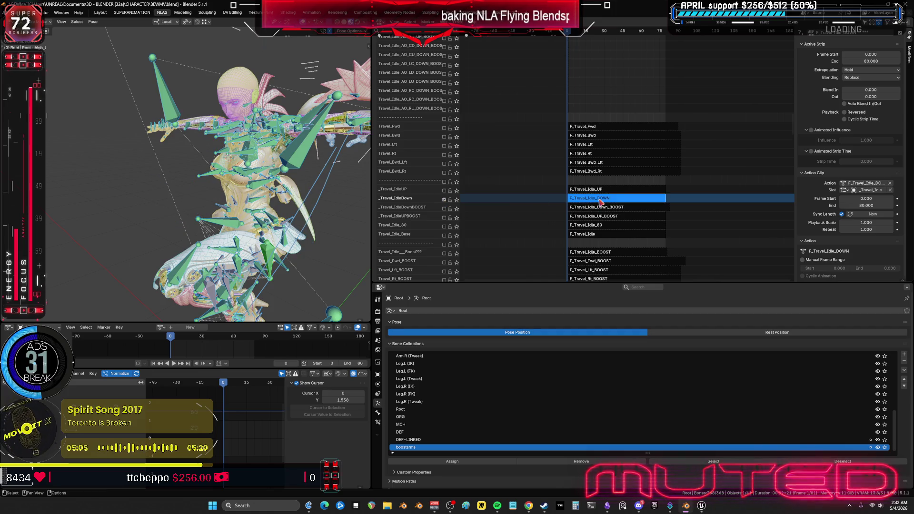
key(Tab)
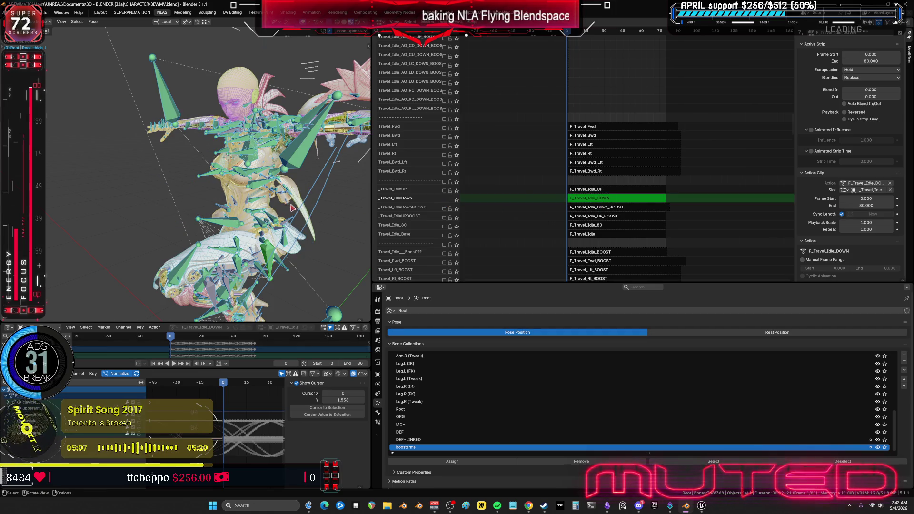
key(ctrl+space)
middle_drag(659, 276, 256, 270)
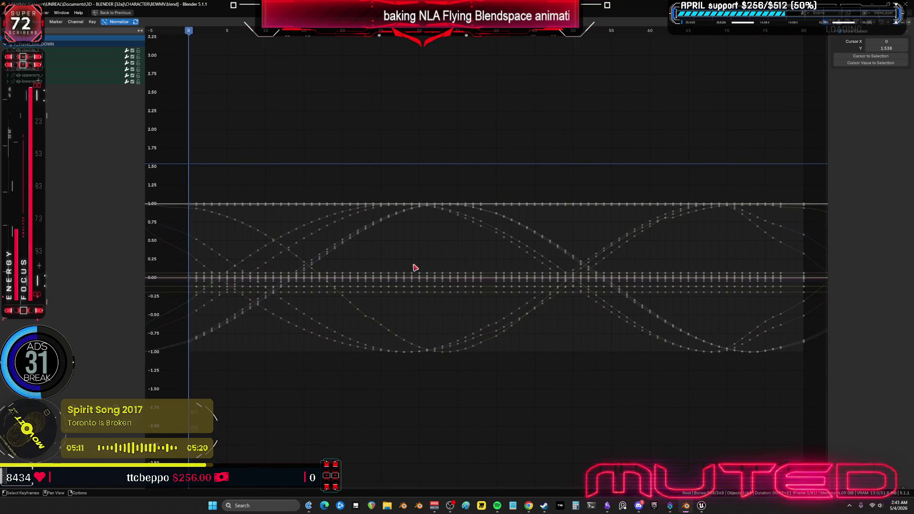
key(ctrl+space)
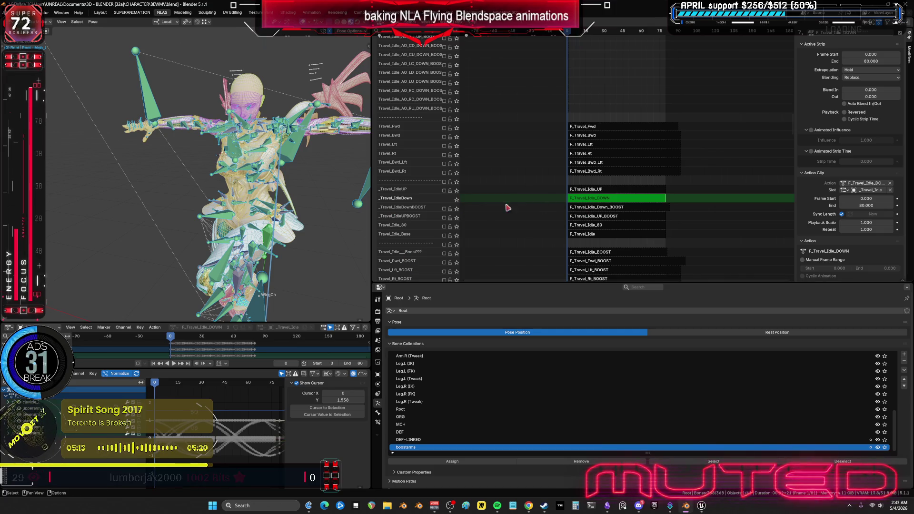
key(Tab)
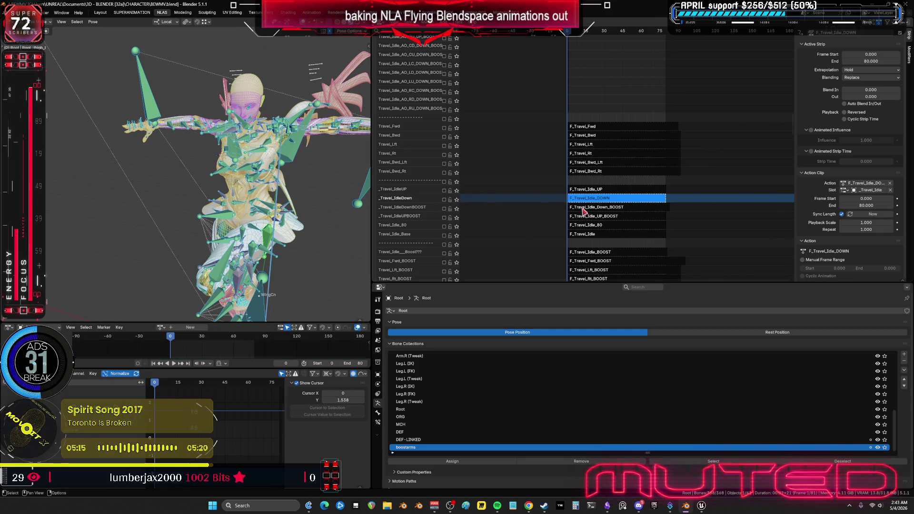
Edit the F_Travel_Idle_Down_BOOST strip's action with its curves maximized and stretched horizontally
click(584, 207)
key(Tab)
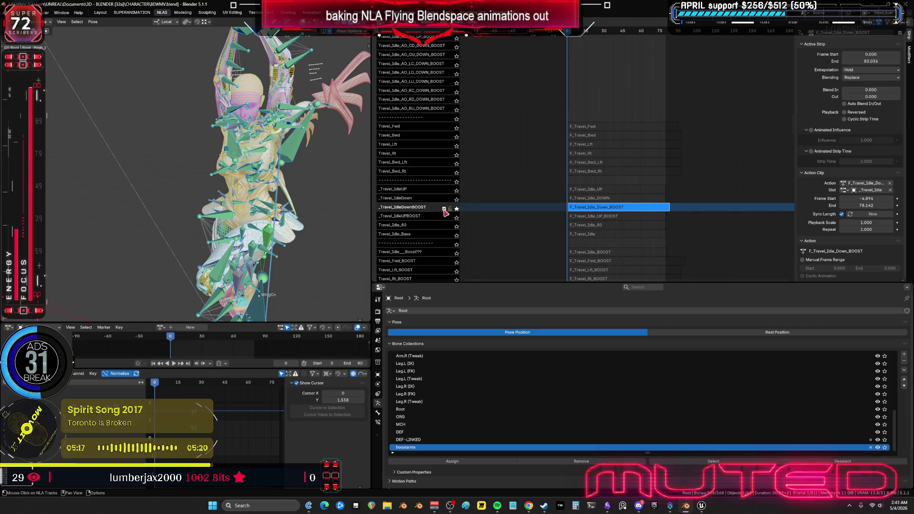
key(Tab)
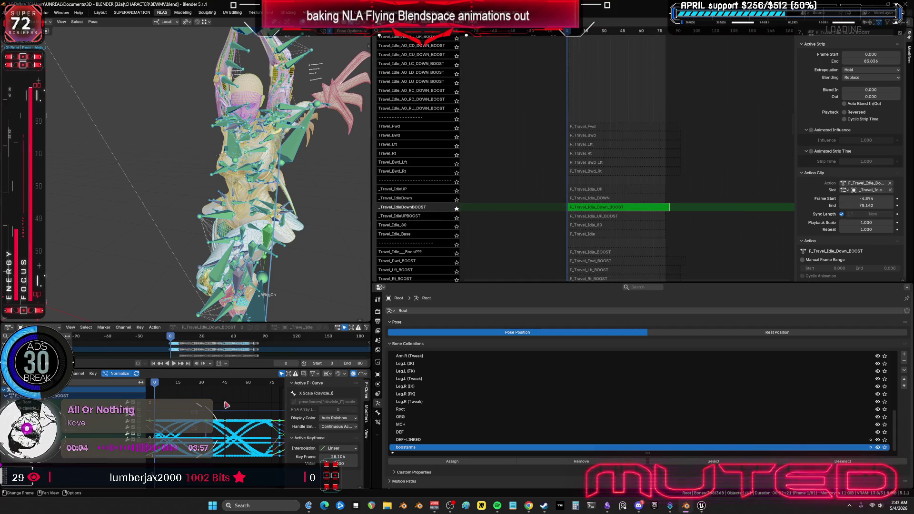
key(ctrl+space)
mouse_move(432, 295)
ctrl+middle_down()
mouse_move(591, 292)
mouse_move(229, 279)
ctrl+middle_up()
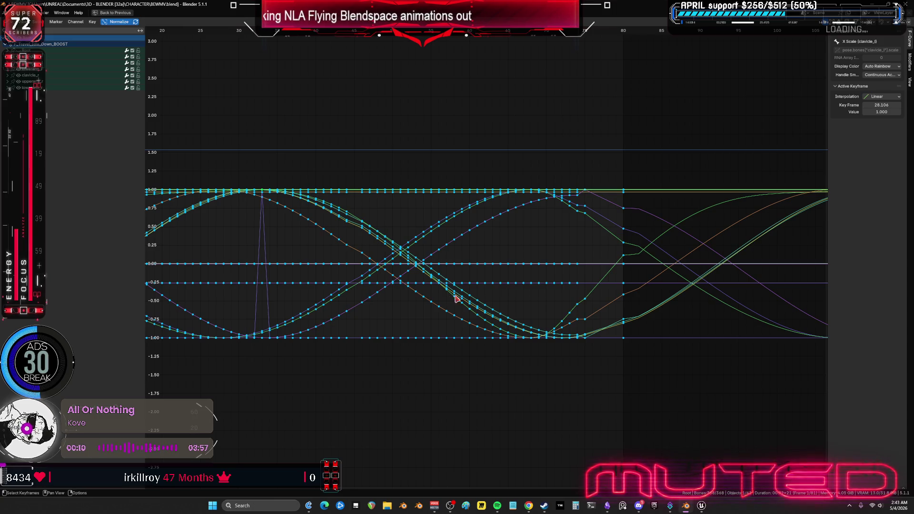
Leave the Down BOOST strip, mute _Travel_IdleDownBOOST, solo _Travel_IdleUPBOOST, and edit its strip
mouse_move(605, 352)
mouse_down()
mouse_move(602, 193)
mouse_move(586, 166)
mouse_up()
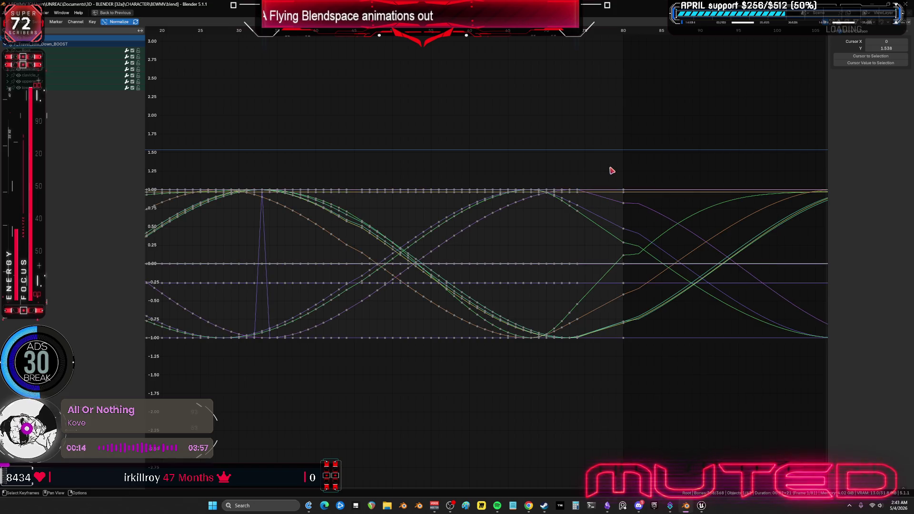
key(ctrl+space)
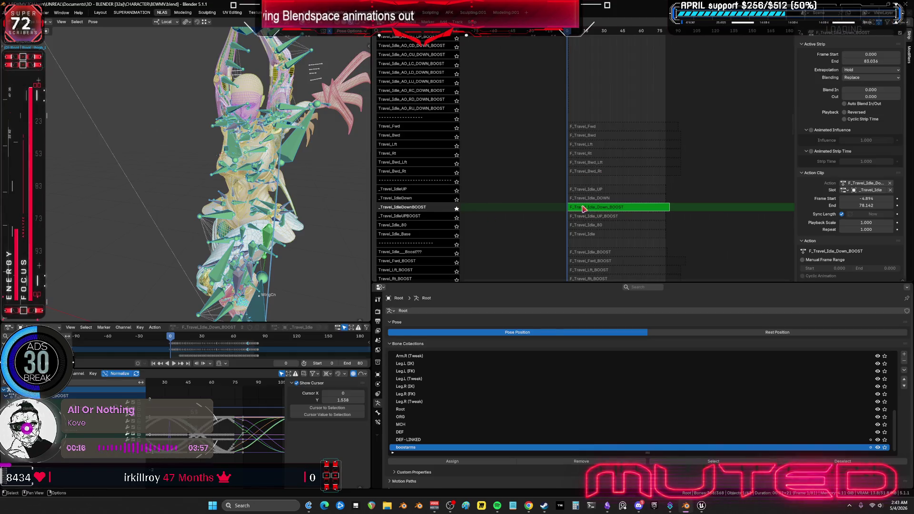
key(Tab)
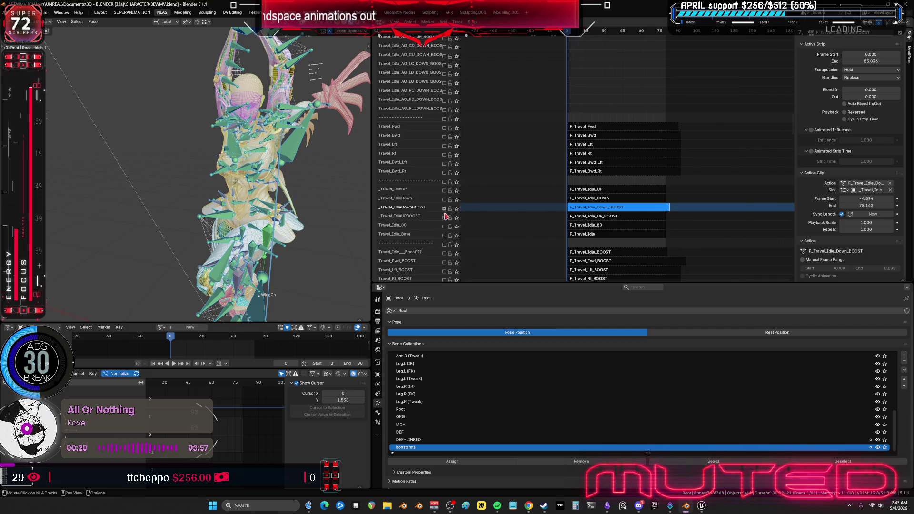
click(444, 209)
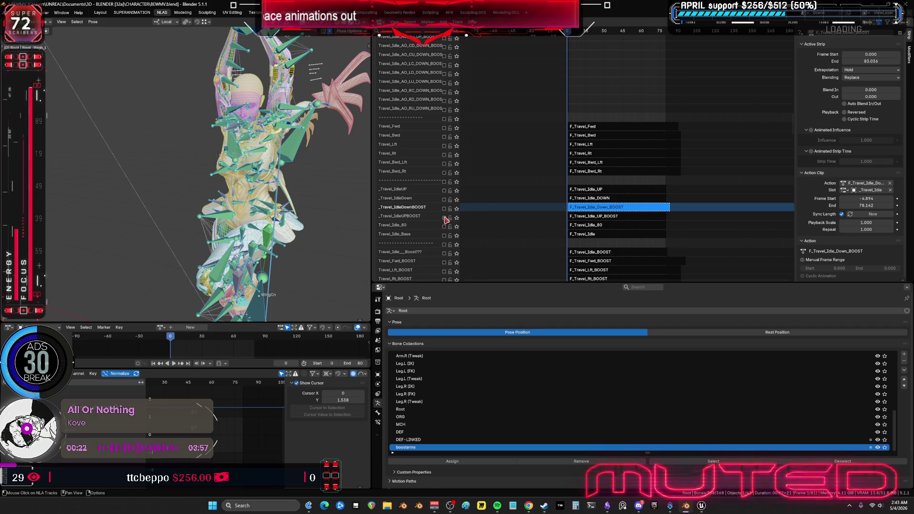
click(444, 218)
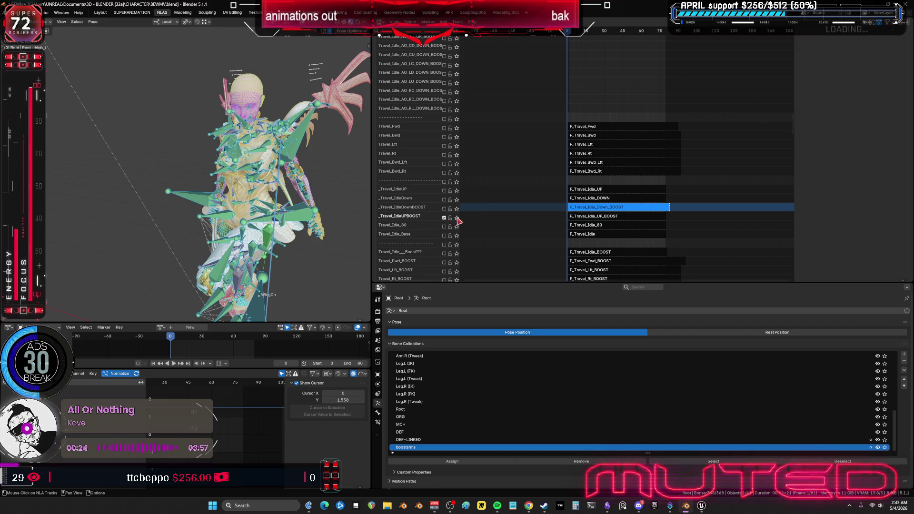
click(456, 218)
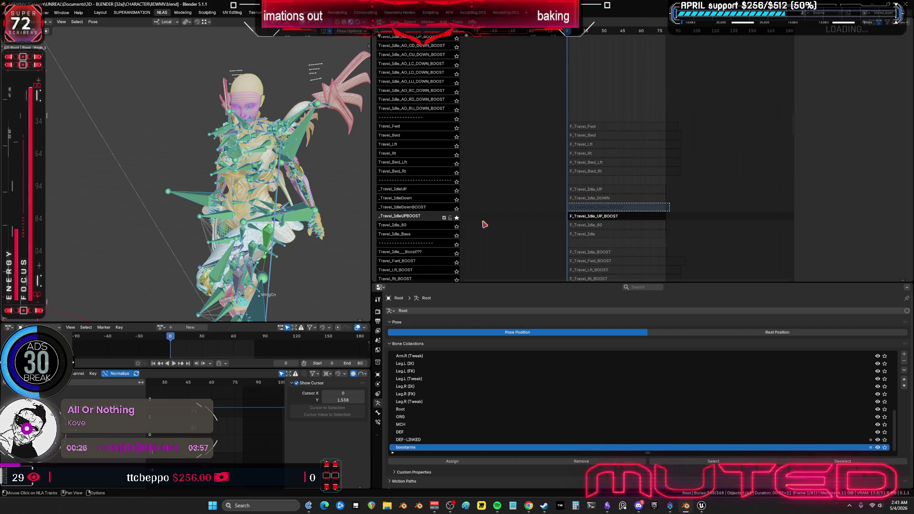
click(603, 219)
key(Tab)
Inspect all F_Travel_Idle_UP_BOOST keyframes from the animation's start in the maximized curve editor
key(ctrl+space)
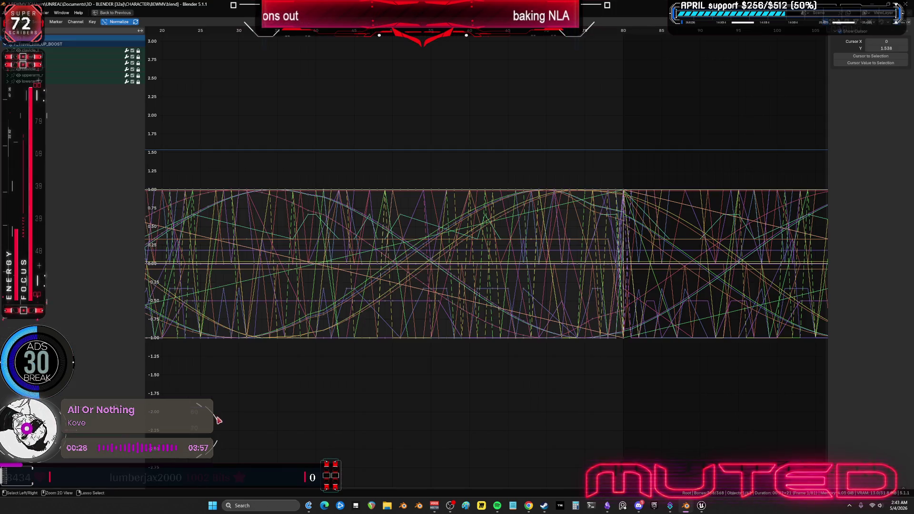
key(a)
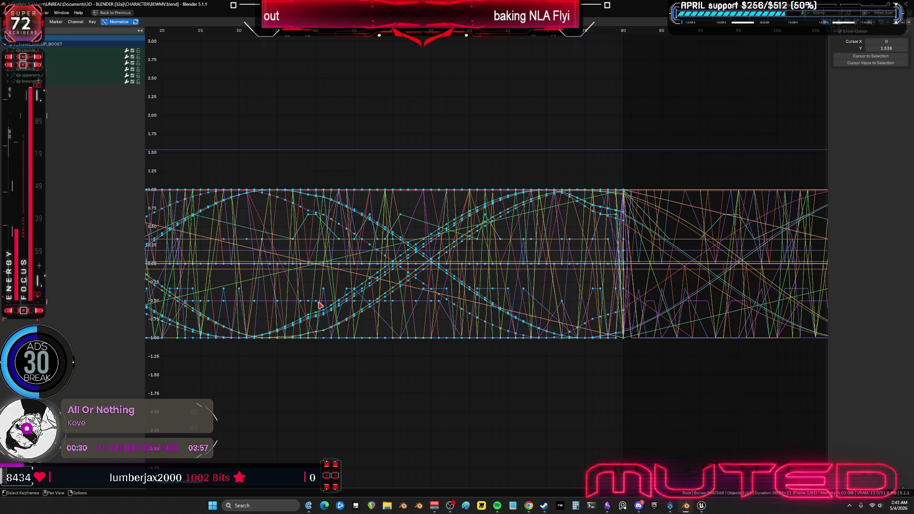
mouse_move(319, 302)
middle_down()
mouse_move(828, 307)
mouse_move(438, 297)
mouse_move(815, 289)
mouse_move(408, 287)
middle_up()
key(ctrl+space)
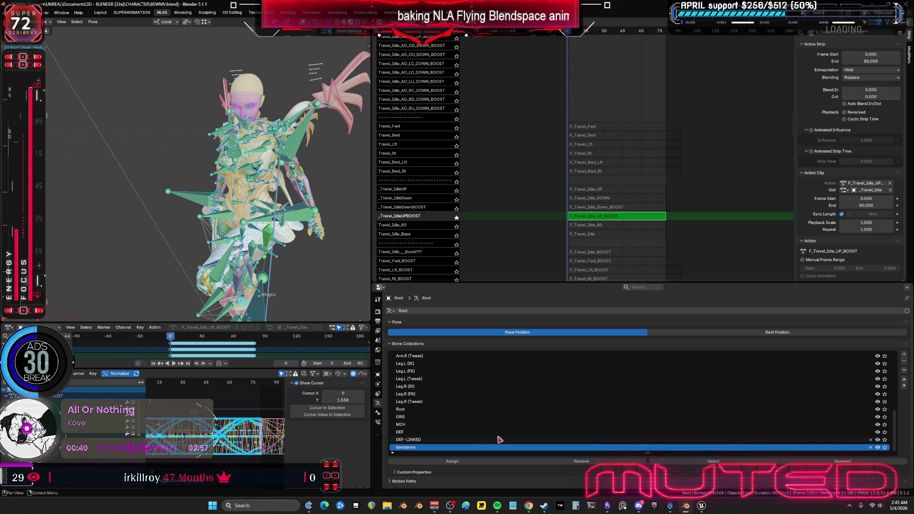
Solo the boostarms collection, select its bones, and fit their curves full-screen
click(885, 448)
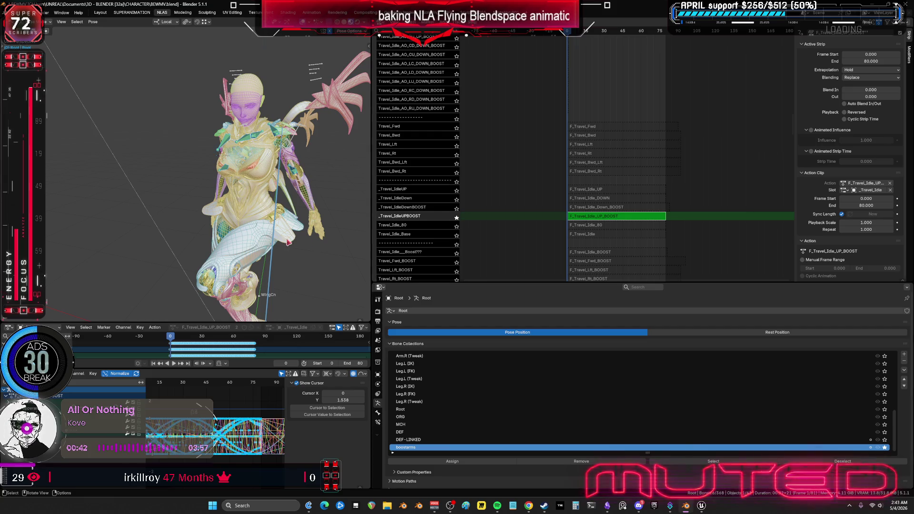
click(314, 267)
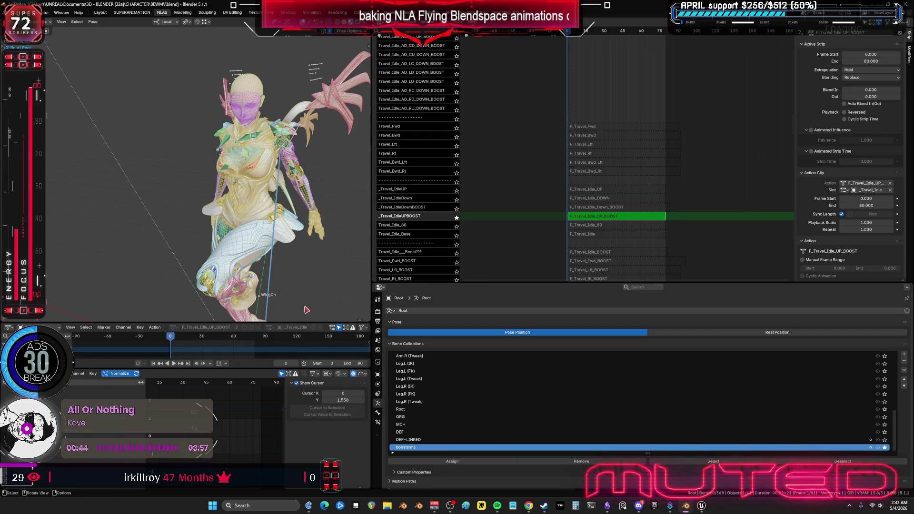
key(a)
key(ctrl+space)
key(Home)
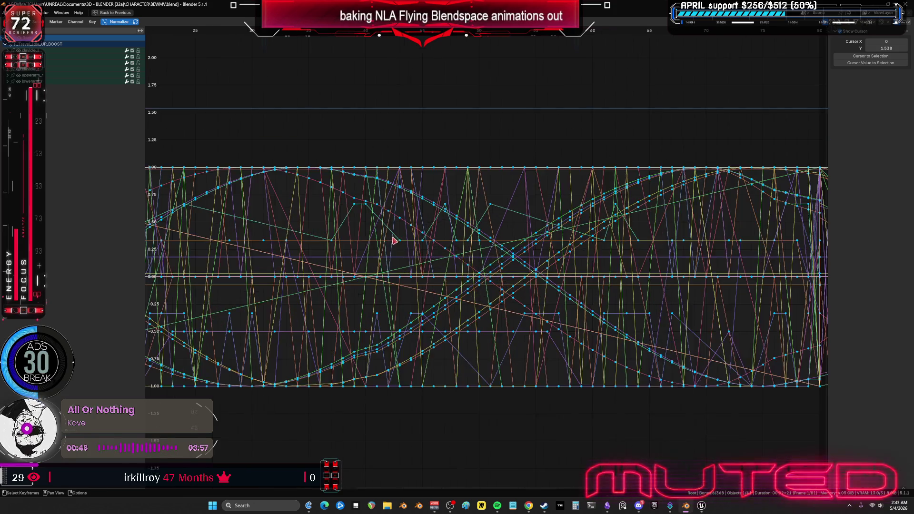
scroll(394, 240, up, 2)
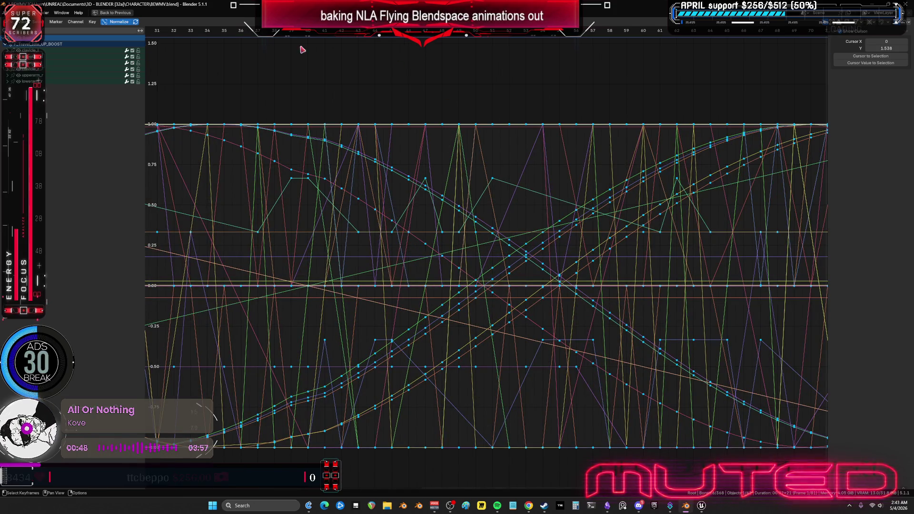
click(92, 21)
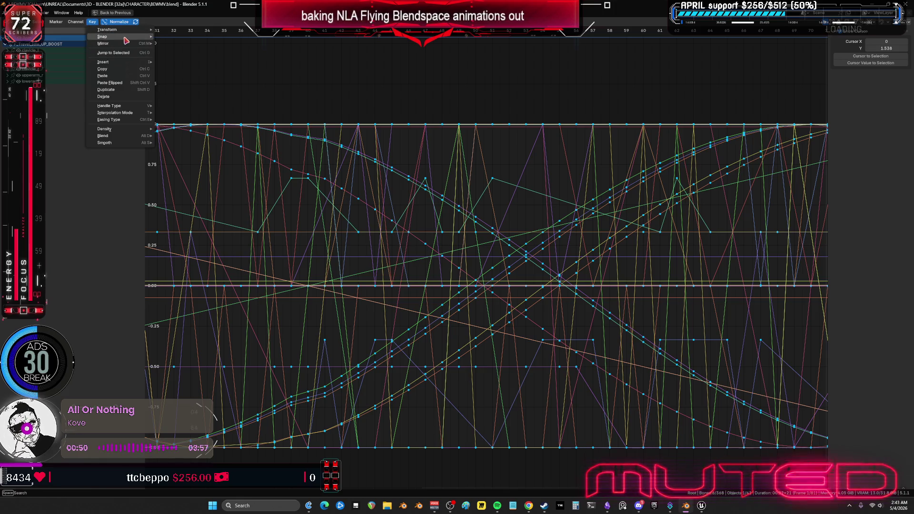
mouse_move(126, 37)
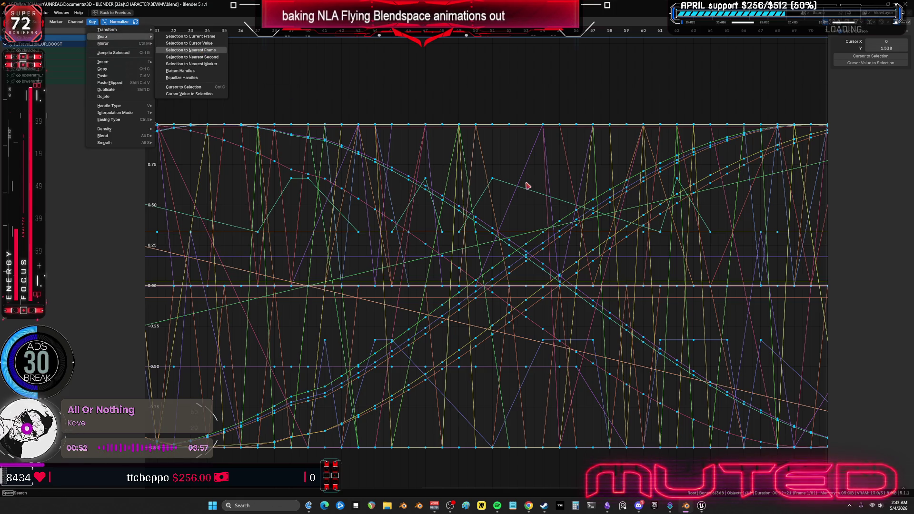
scroll(314, 238, down, 2)
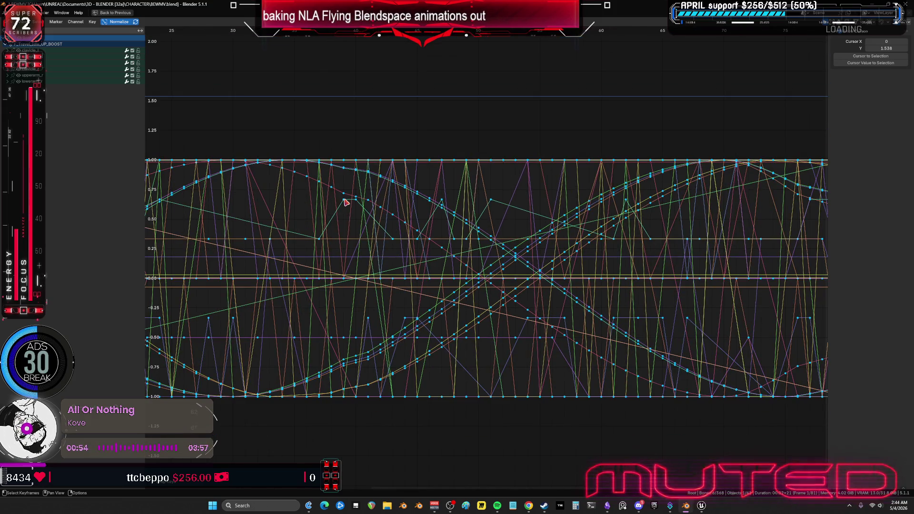
click(344, 199)
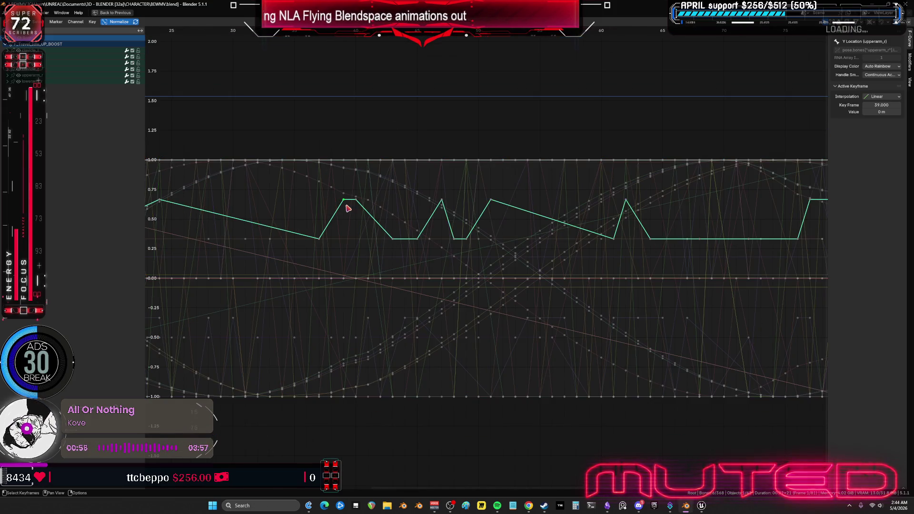
scroll(350, 214, down, 5)
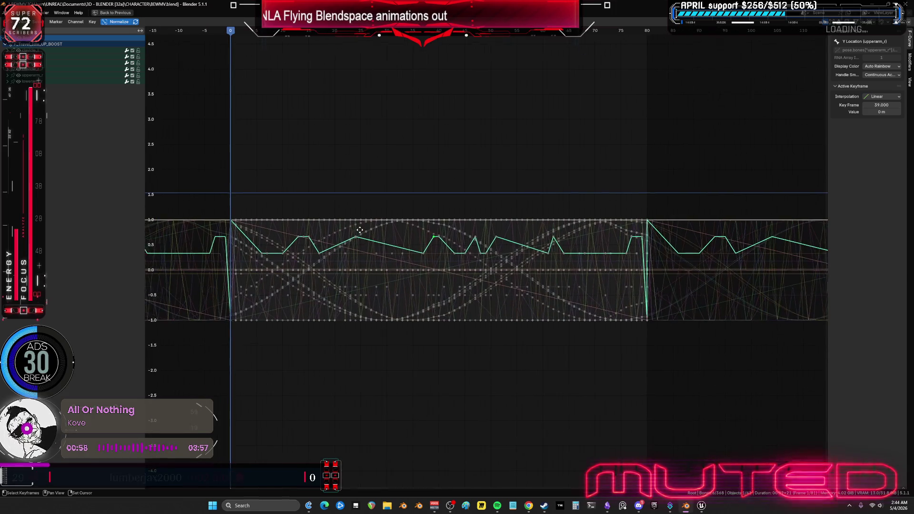
key(ctrl+space)
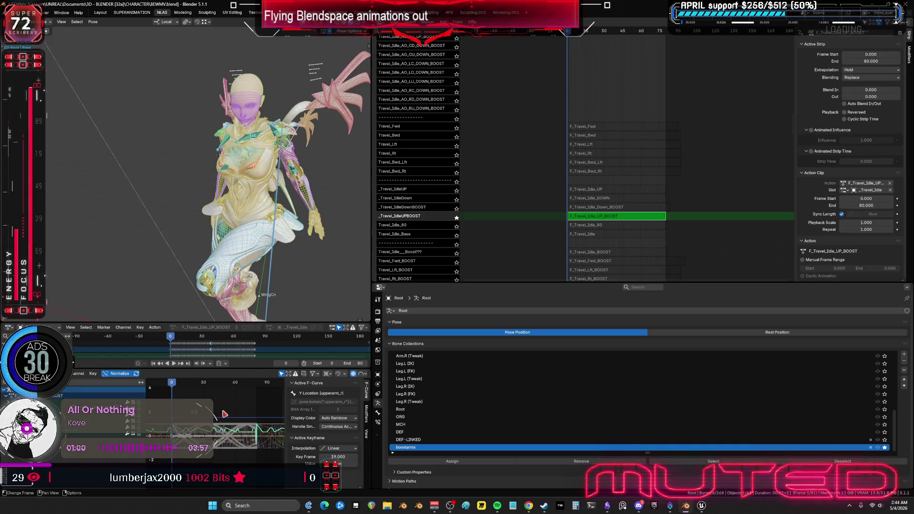
key(g)
key(Escape)
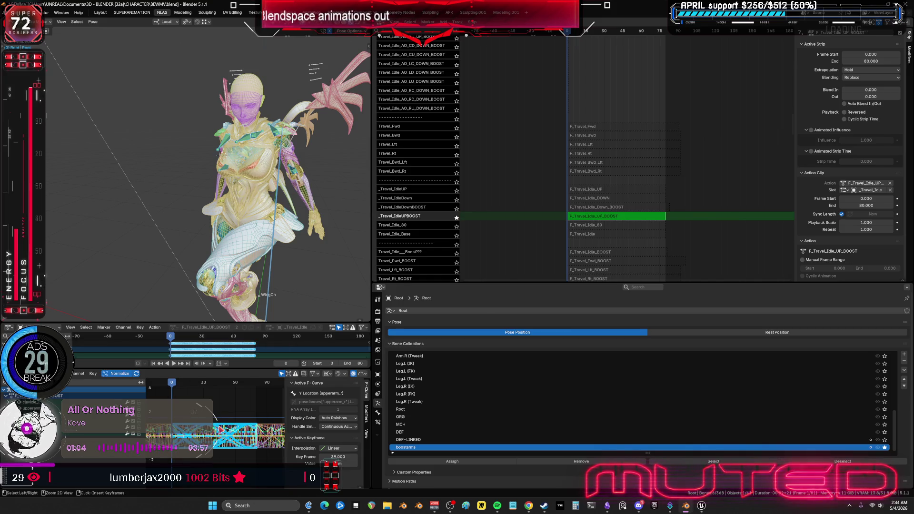
key(ctrl+space)
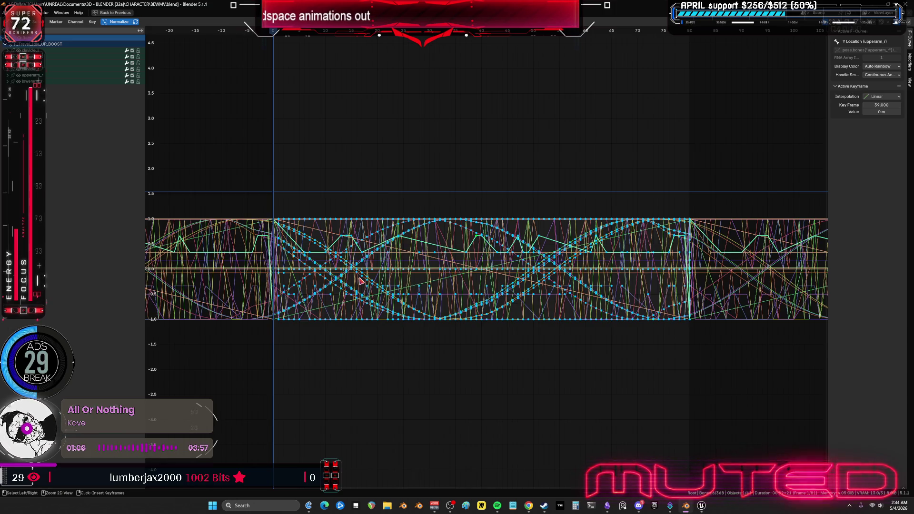
key(ctrl+space)
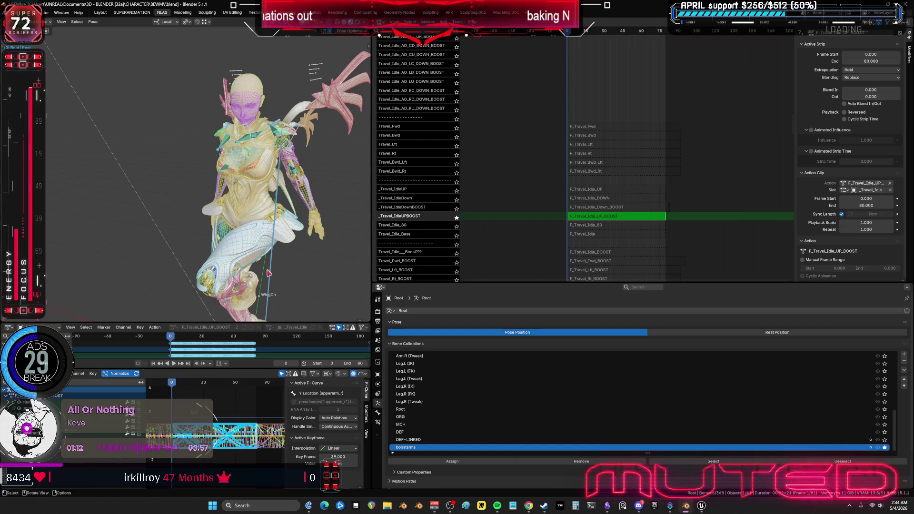
click(93, 374)
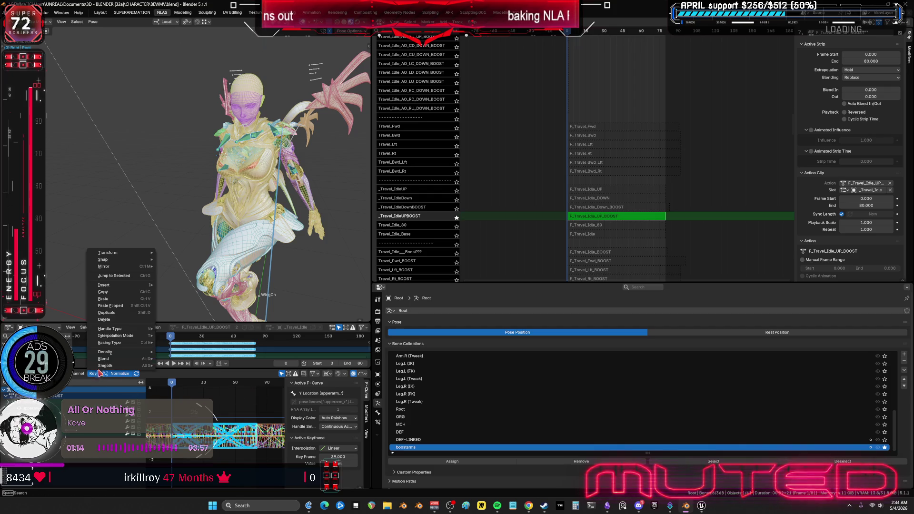
mouse_move(137, 263)
mouse_move(126, 345)
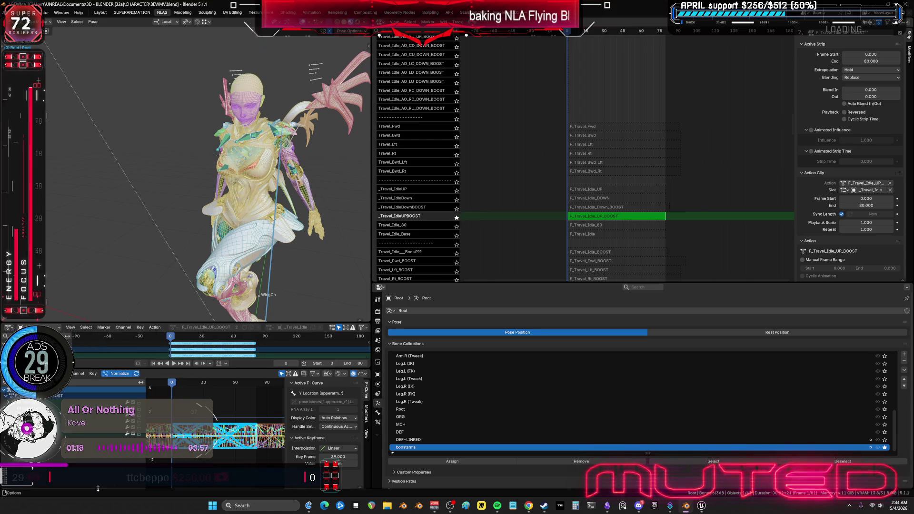
key(ctrl+space)
middle_drag(314, 257, 535, 251)
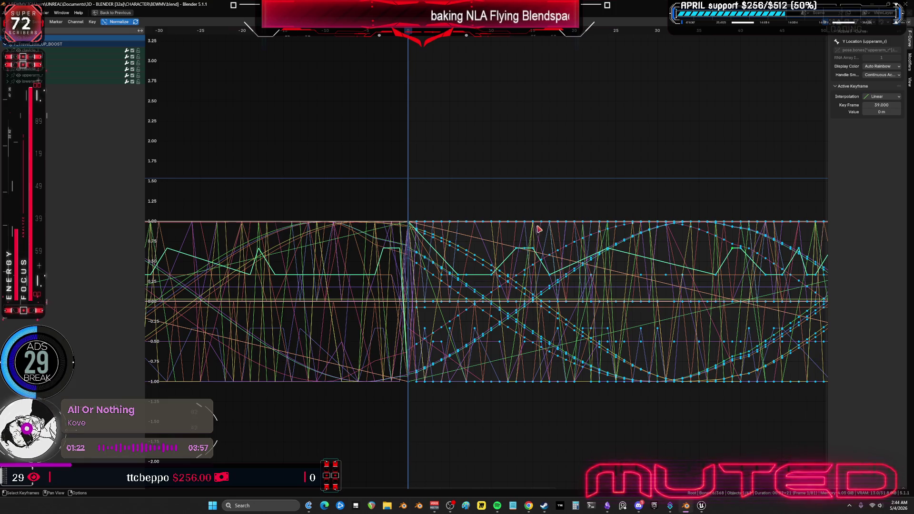
Inspect the clavicle_l Y and Z Location curves, deselect all, then expand every channel group with Ctrl+Numpad Plus
click(534, 227)
click(534, 226)
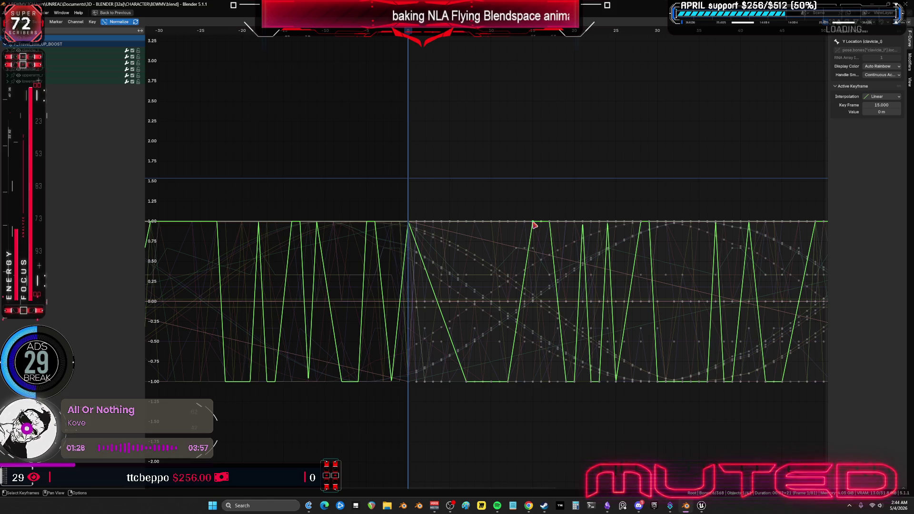
scroll(534, 226, down, 2)
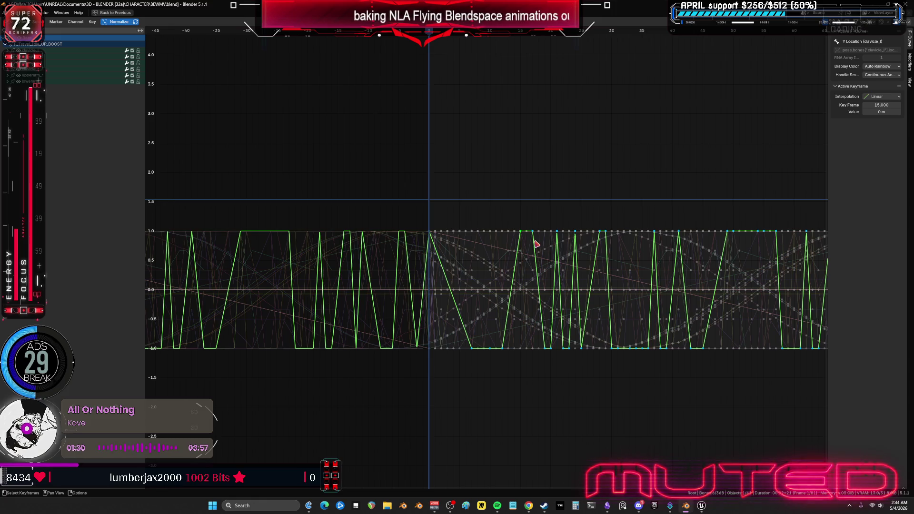
key(alt+a)
scroll(521, 250, up, 4)
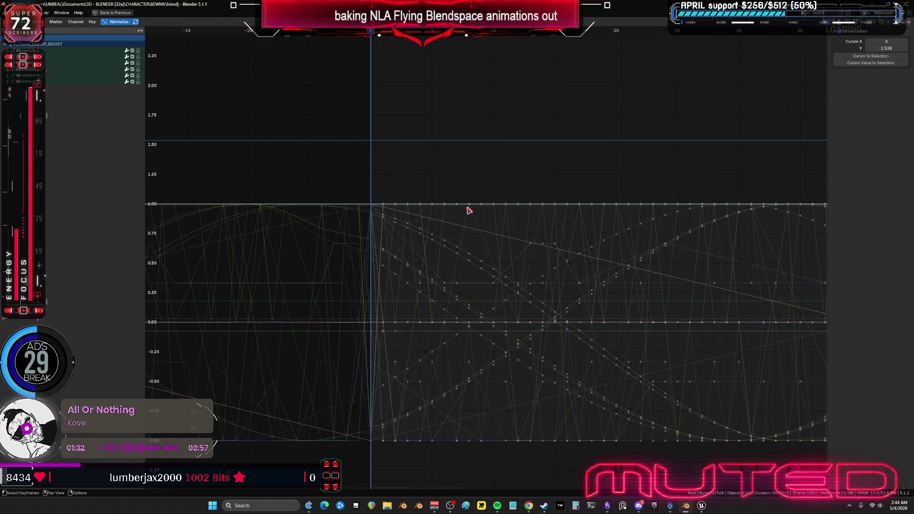
click(469, 206)
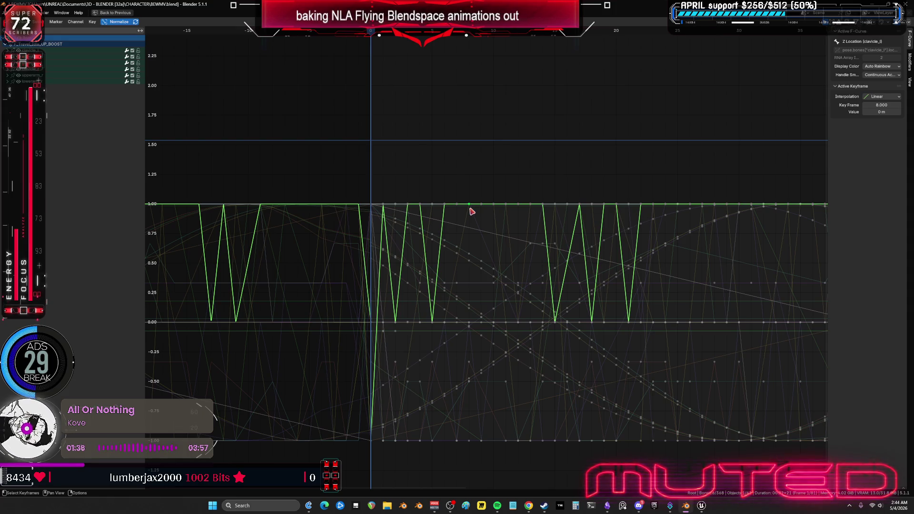
key(alt+a)
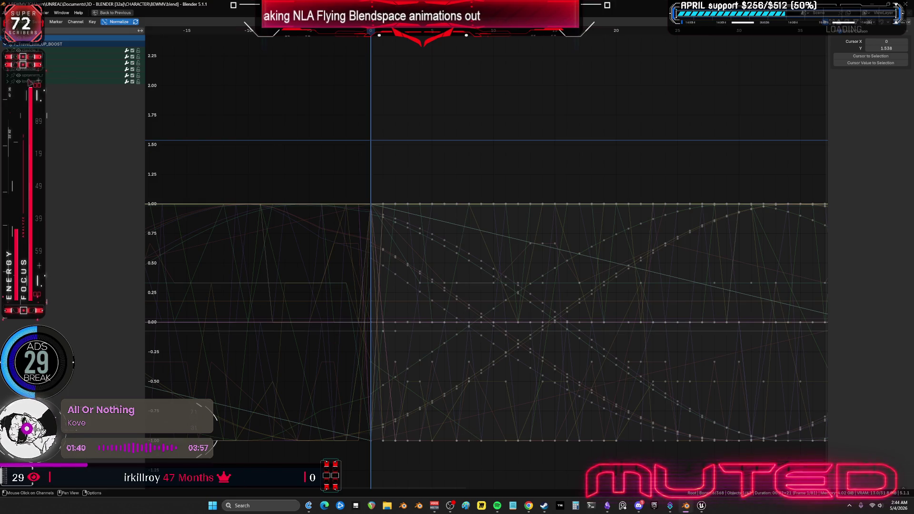
key(ctrl+KP_Add)
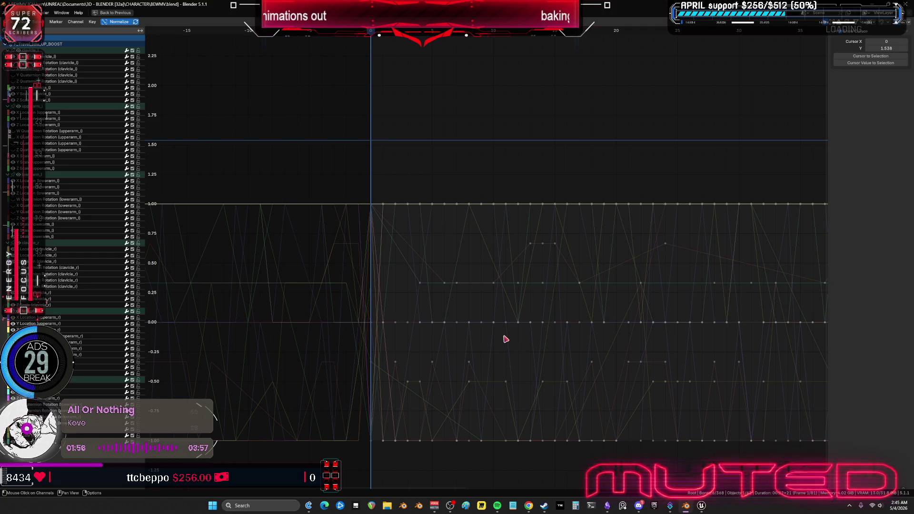
Hide all curves, then unhide the clavicle and upperarm_r quaternion rotation channels
scroll(495, 328, down, 2)
key(a)
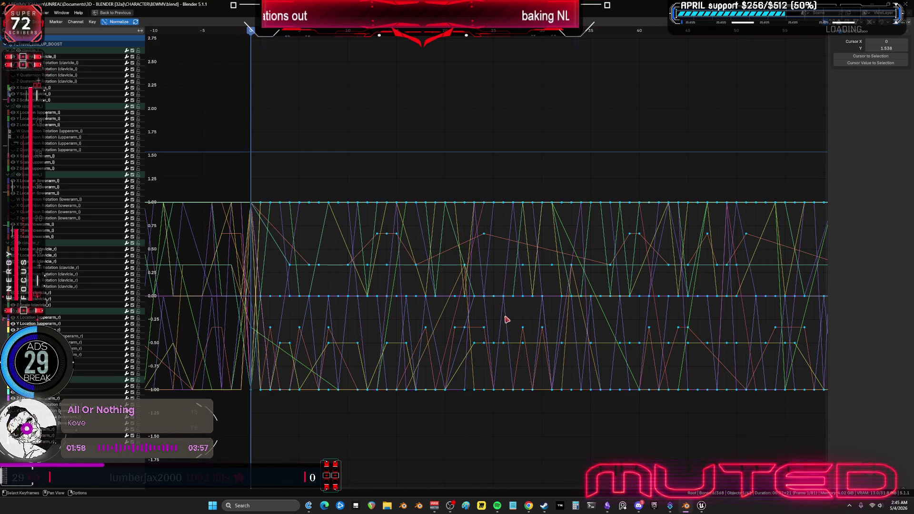
key(Delete)
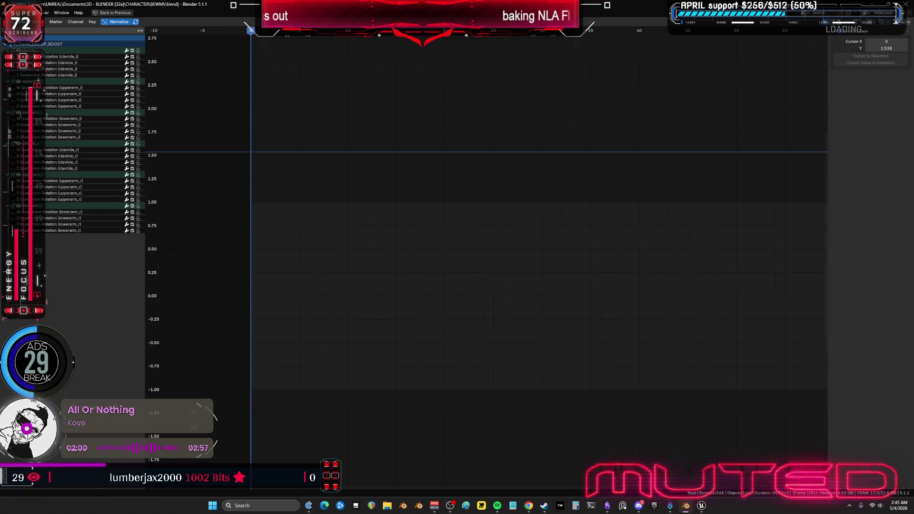
click(15, 217)
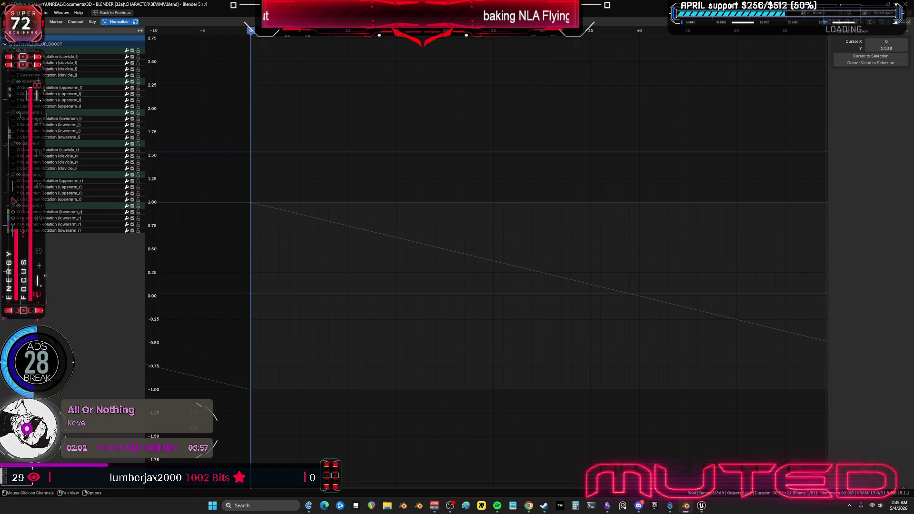
drag(12, 199, 13, 57)
Review the rotation keys across frames, set the current frame to 80, and restore the layout
middle_drag(677, 255, 318, 228)
mouse_move(683, 365)
middle_down()
mouse_move(467, 307)
mouse_move(320, 233)
middle_up()
mouse_move(279, 160)
mouse_down()
mouse_move(290, 387)
mouse_move(504, 281)
mouse_up()
middle_drag(680, 149, 180, 141)
click(524, 38)
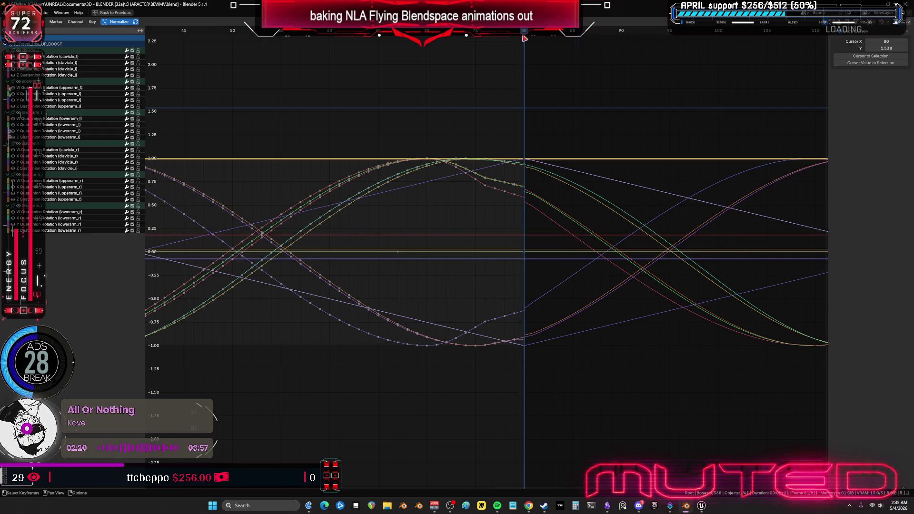
scroll(534, 111, down, 5)
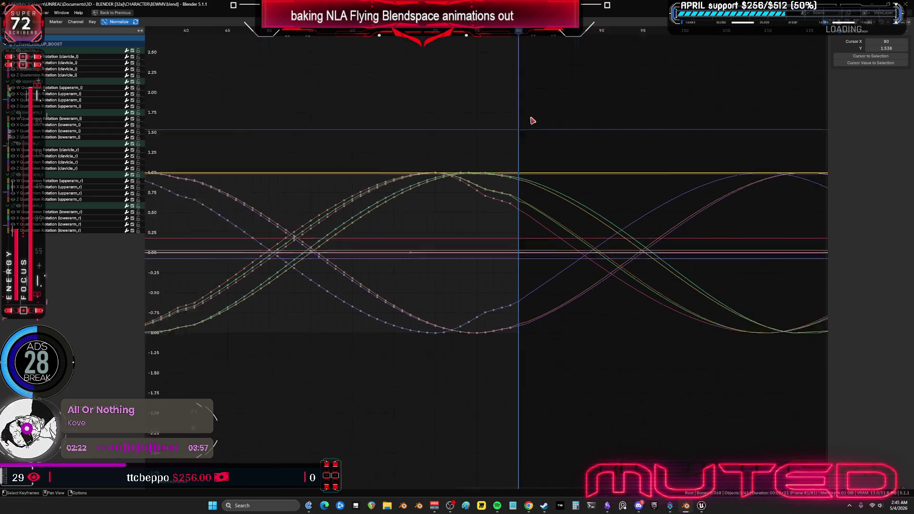
middle_drag(326, 224, 579, 218)
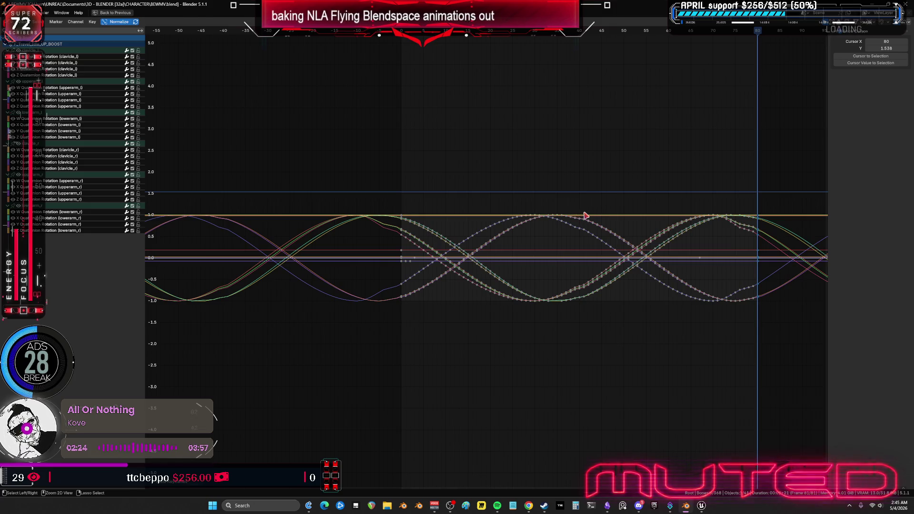
key(ctrl+space)
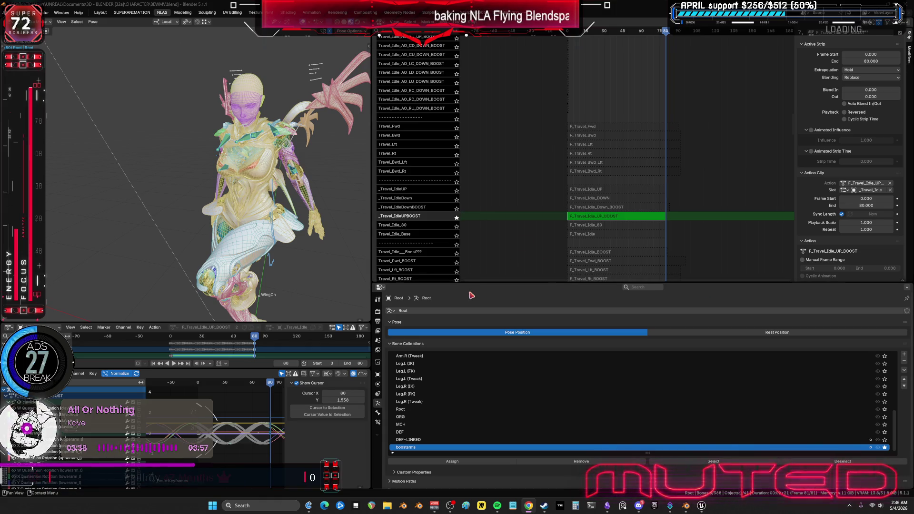
Hide the selected bones, unsolo the boostarms bone collection, and select the visible bones
mouse_move(305, 217)
middle_down()
mouse_move(293, 189)
mouse_move(278, 186)
mouse_move(281, 203)
middle_up()
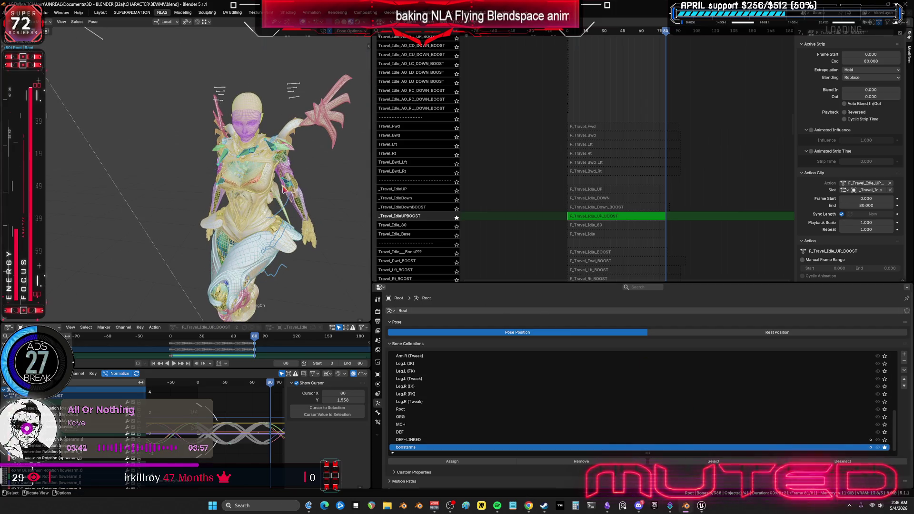
key(h)
click(884, 447)
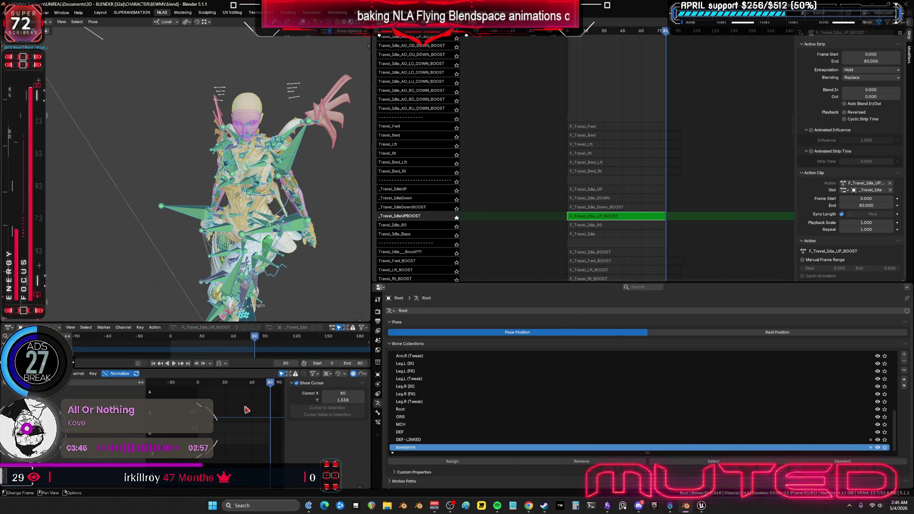
key(a)
Switch from the UP_BOOST strip to editing the F_Travel_Idle_Down_BOOST action with its track soloed
click(456, 217)
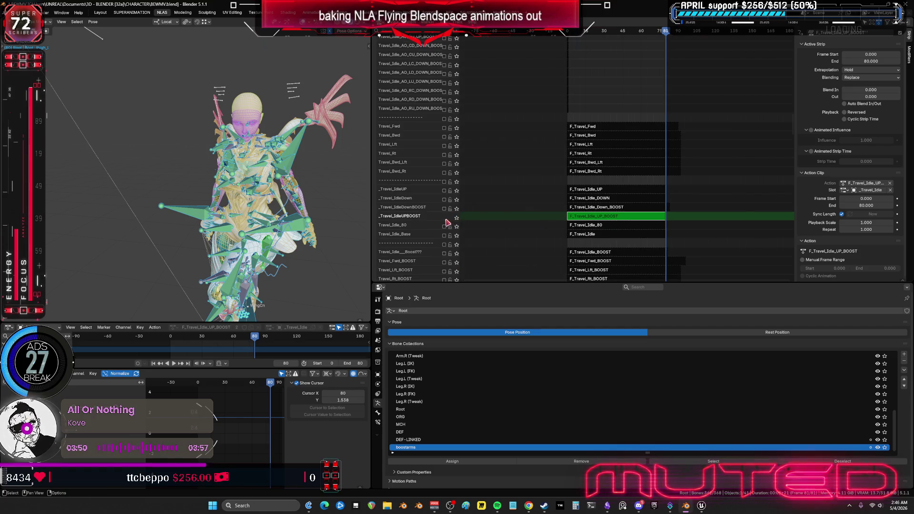
click(445, 220)
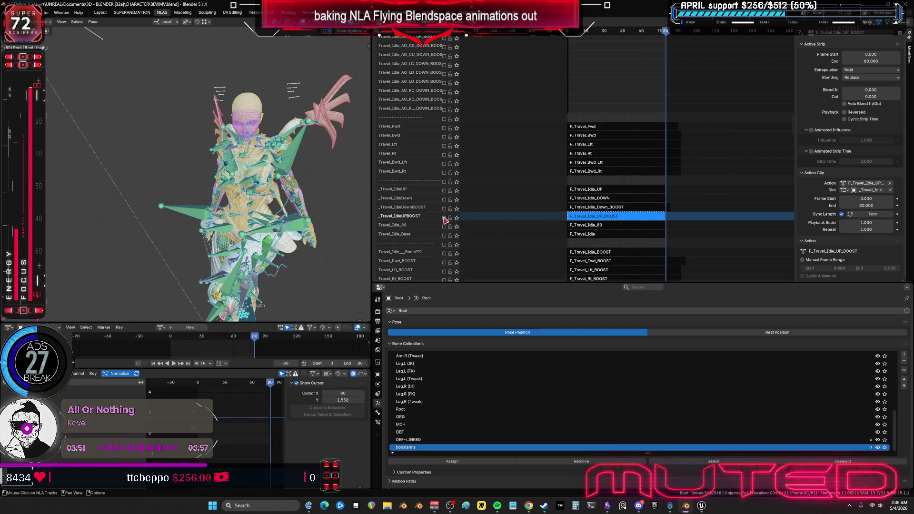
click(599, 209)
key(Tab)
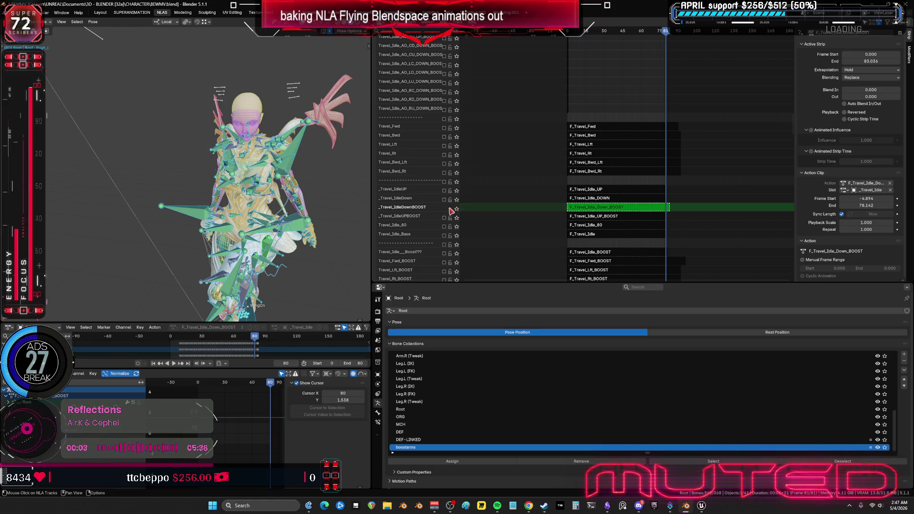
click(456, 209)
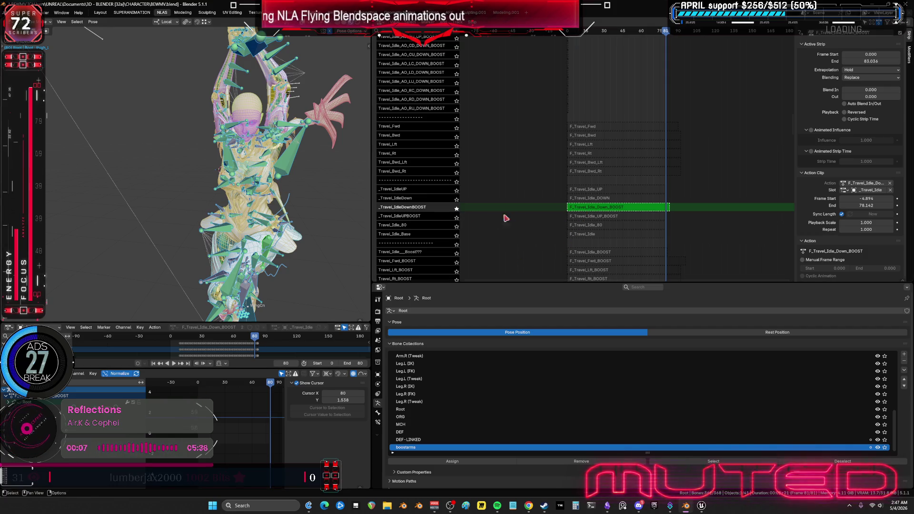
key(Tab)
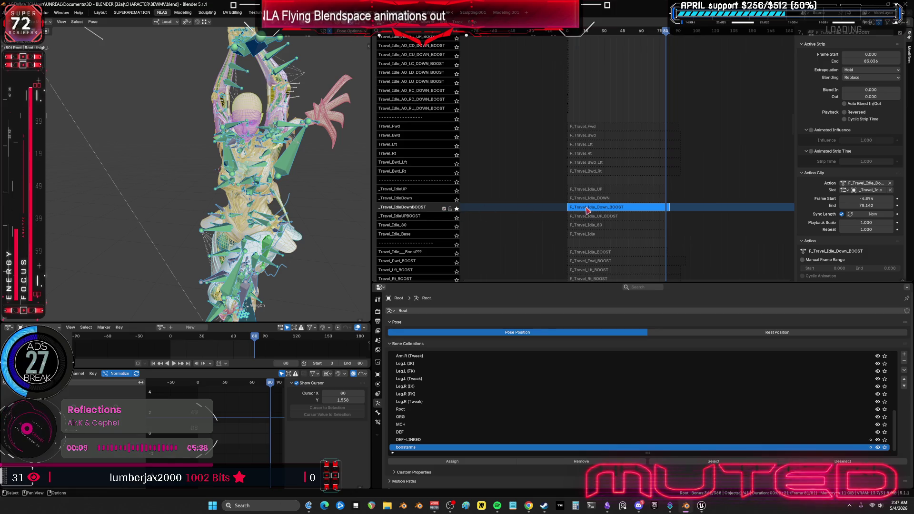
key(Tab)
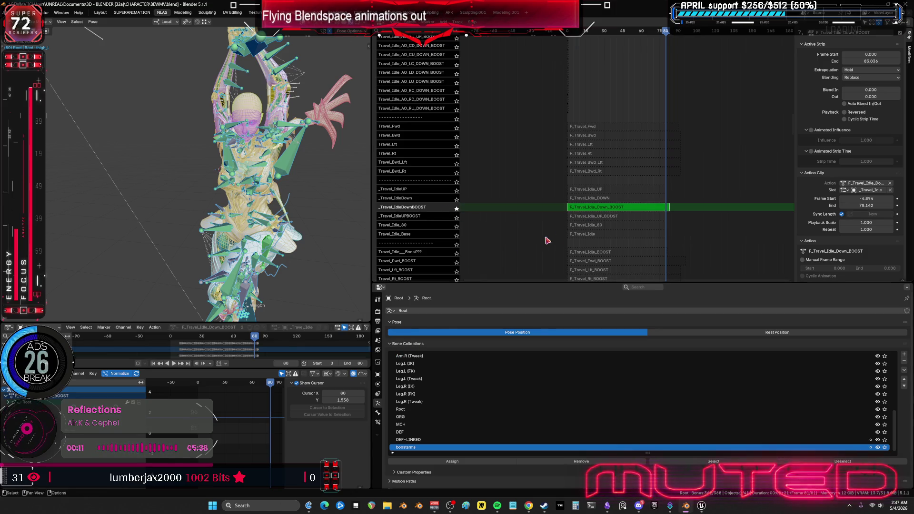
Select all the rig's bones and stop editing the Down_BOOST action
middle_drag(310, 181, 282, 189)
click(306, 158)
key(a)
right_click(306, 158)
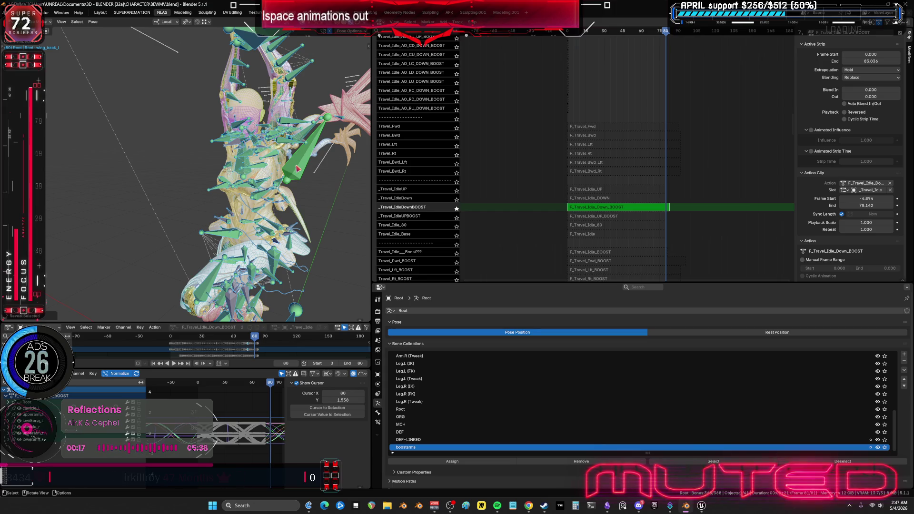
key(a)
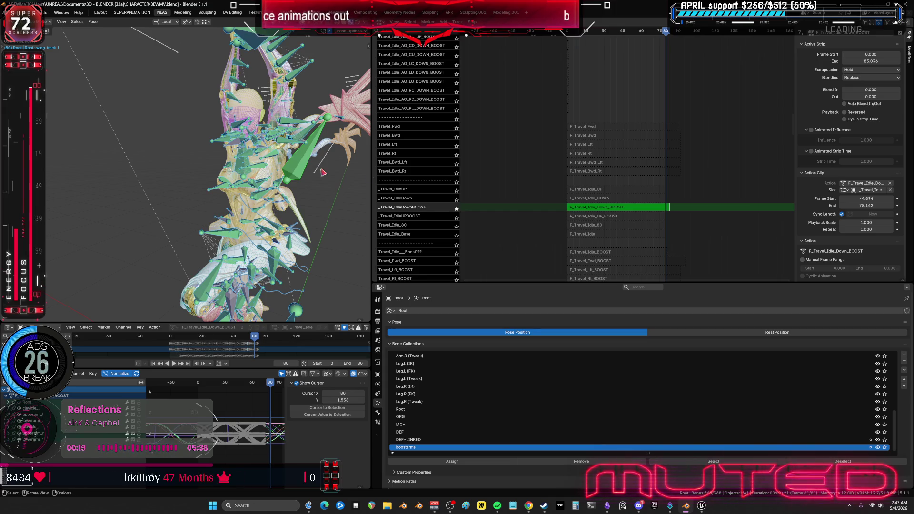
key(Tab)
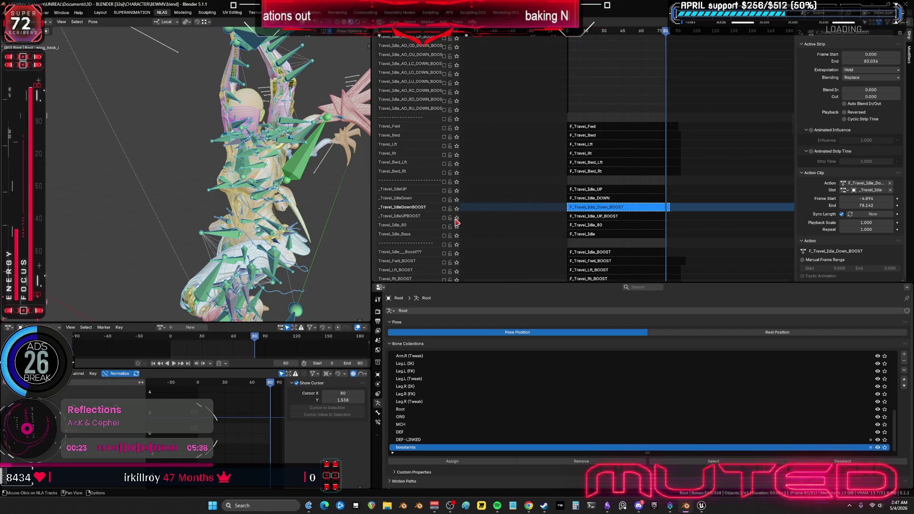
Solo _Travel_IdleUPBOOST, briefly edit the F_Travel_Idle_UP_BOOST action, then unsolo the track
click(456, 219)
click(456, 218)
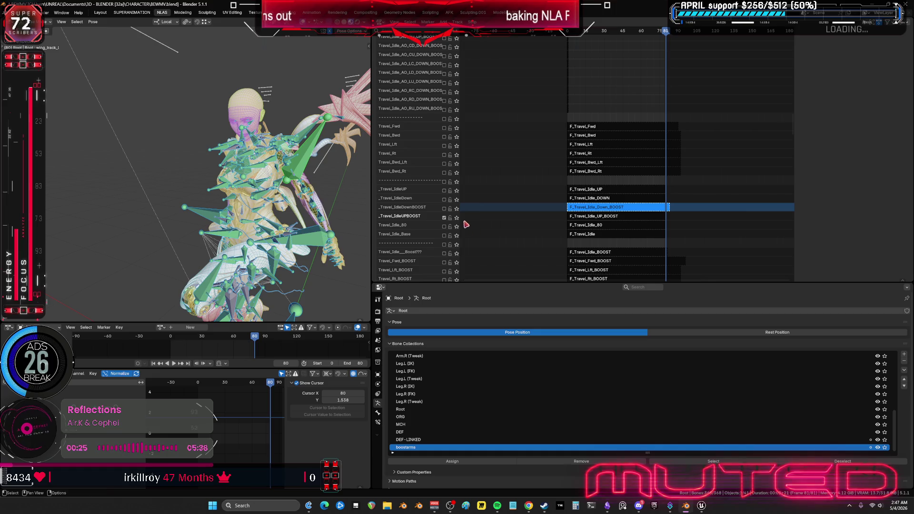
click(592, 218)
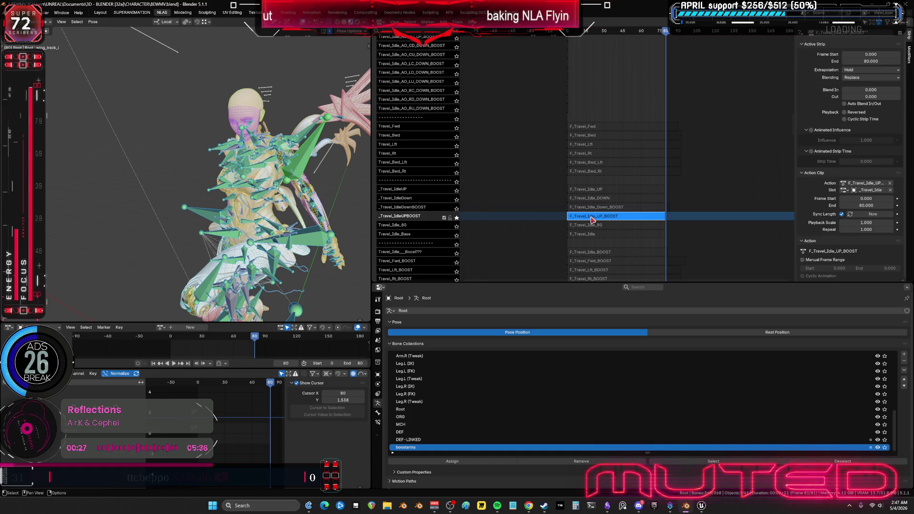
key(Tab)
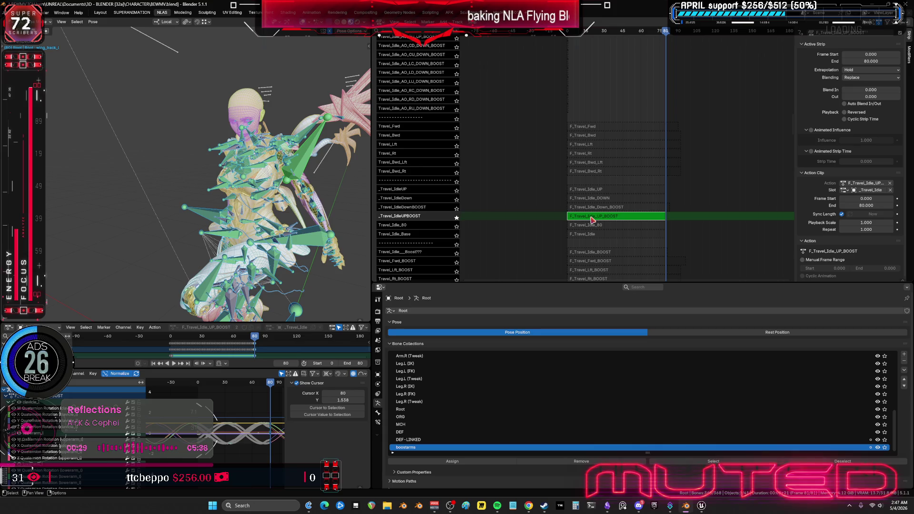
key(Tab)
click(456, 218)
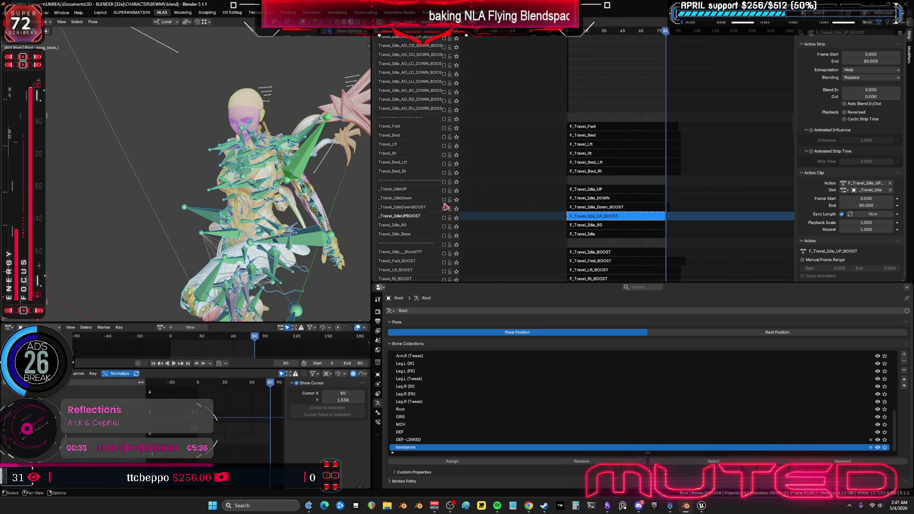
Solo the _Travel_IdleDown track, view its curves full-window, then stop editing the strip
click(444, 201)
click(456, 199)
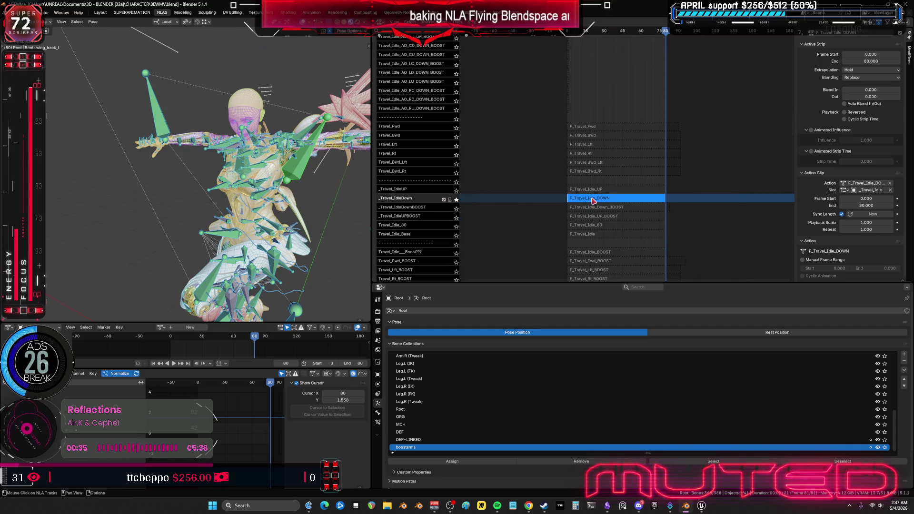
key(Tab)
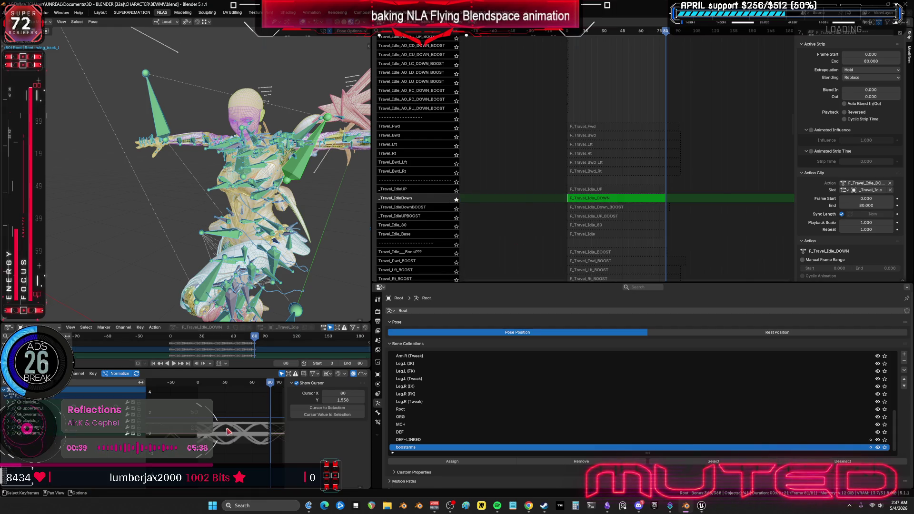
key(ctrl+space)
key(ctrl+space)
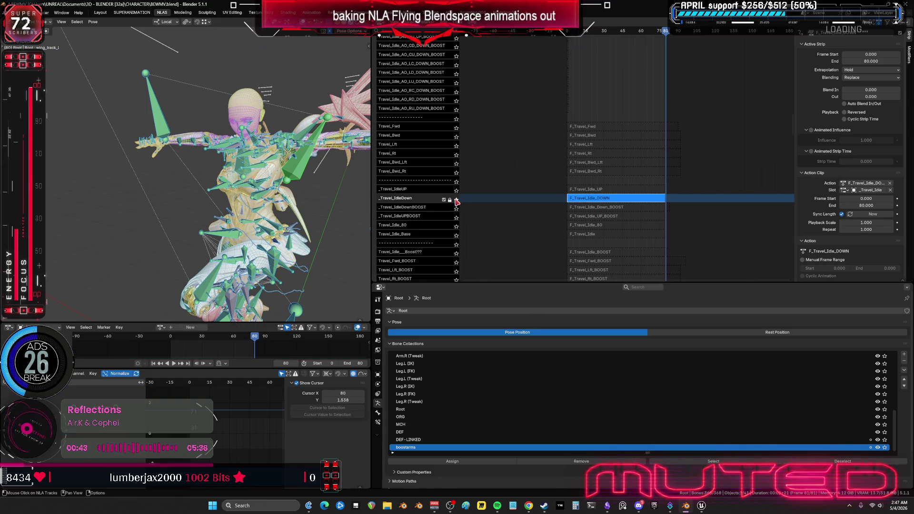
key(Tab)
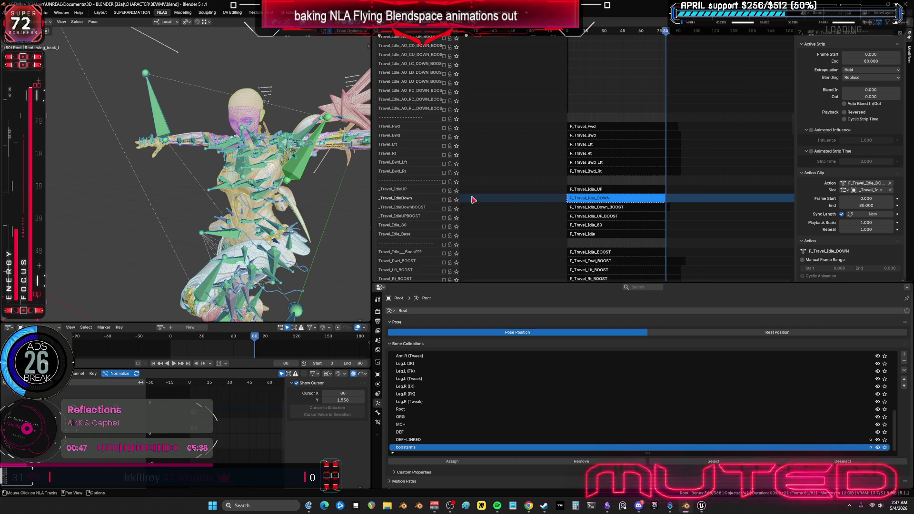
Enable _Travel_IdleUP and edit the F_Travel_Idle_UP action with its curves maximized
click(617, 189)
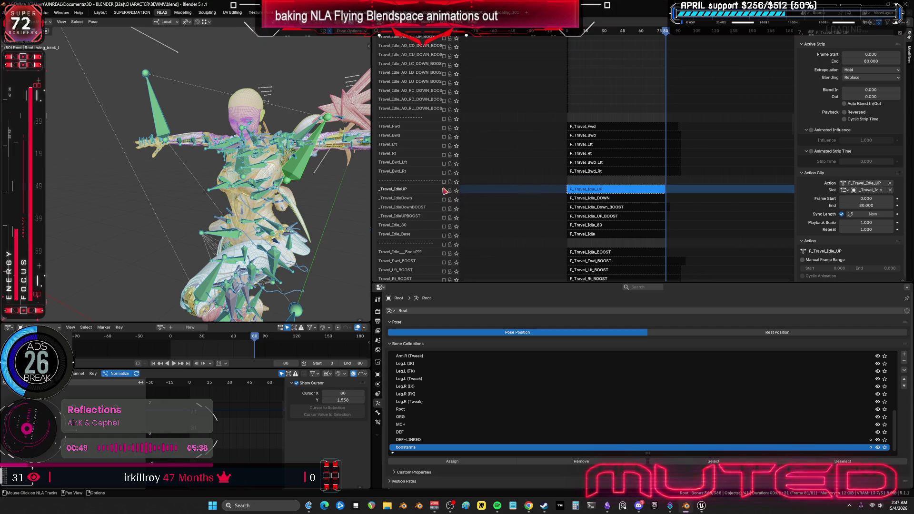
click(443, 191)
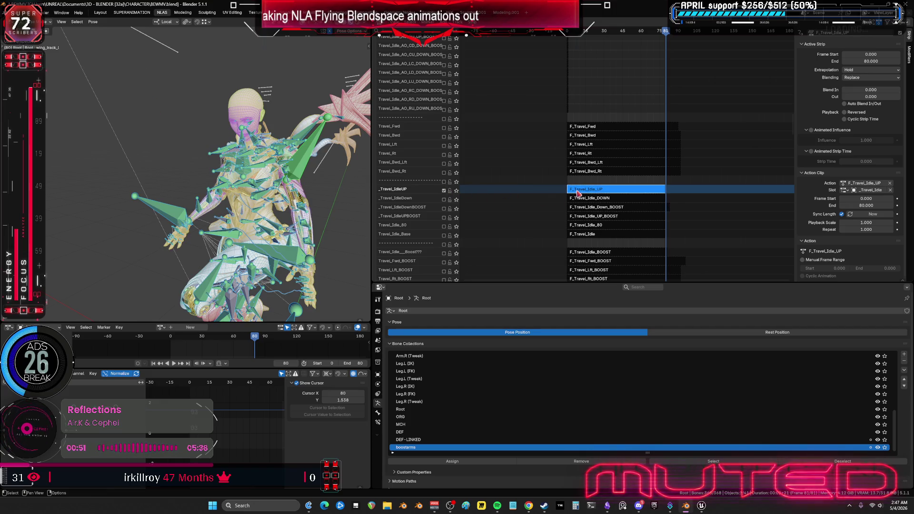
key(Tab)
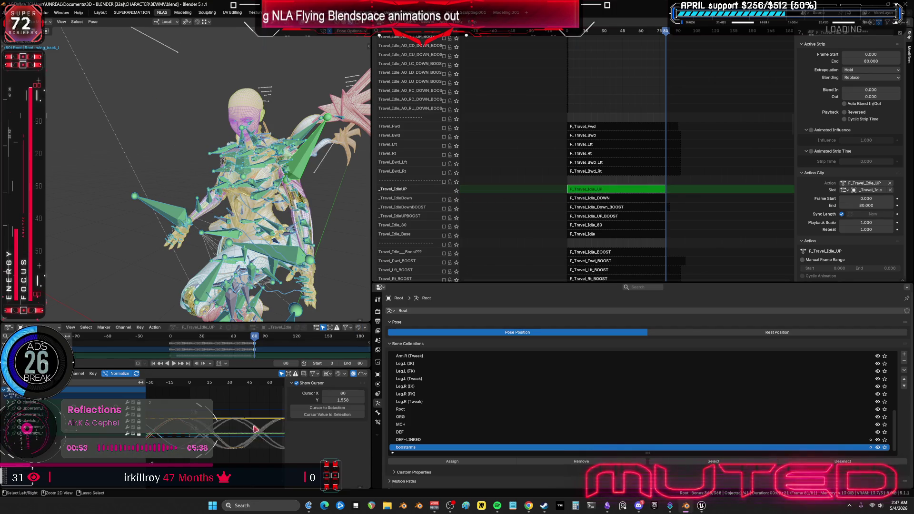
key(ctrl+space)
Lock all curve channels, restore the multi-editor layout, and stop editing F_Travel_Idle_UP
key(a)
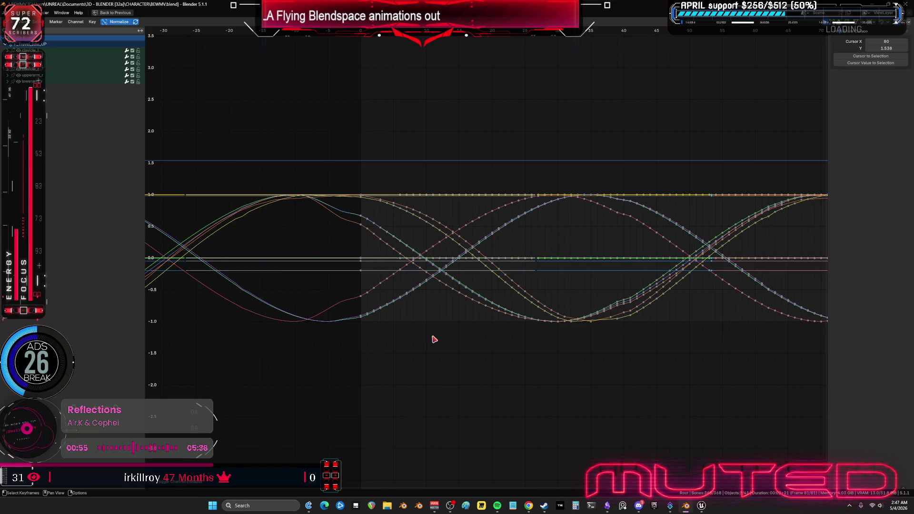
key(Tab)
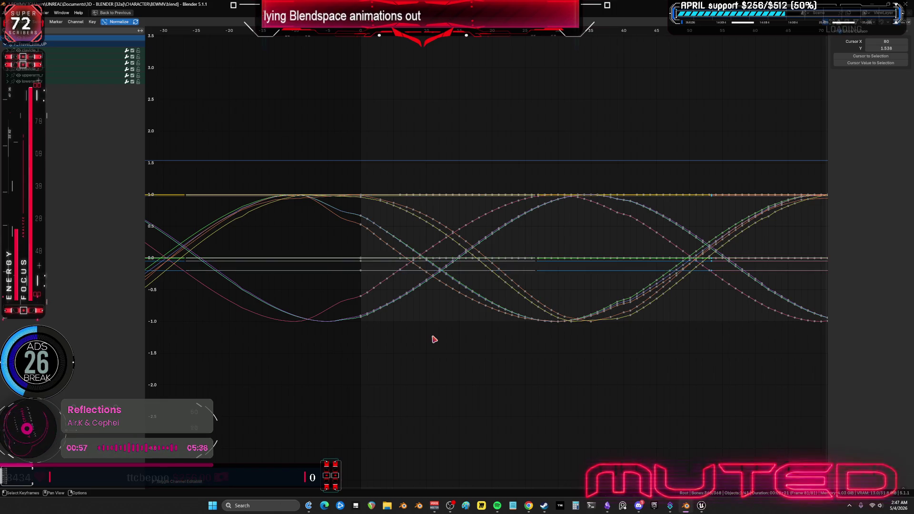
key(ctrl+space)
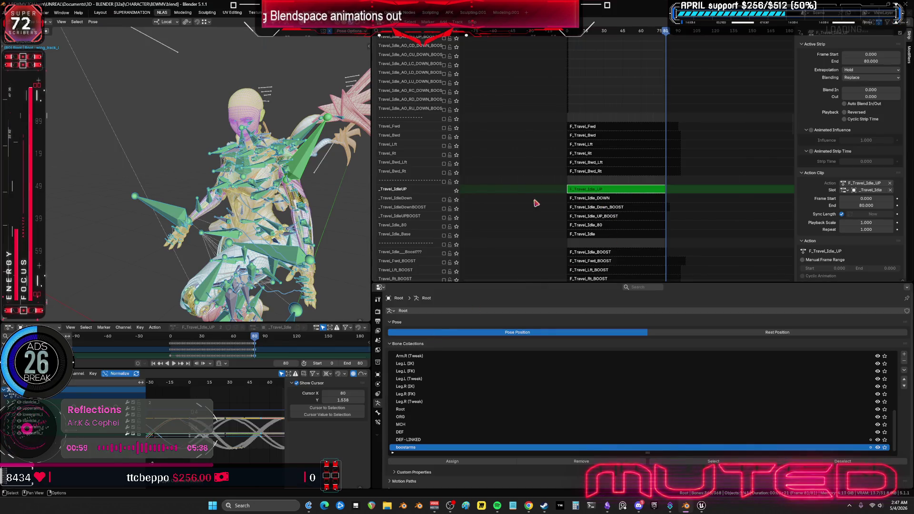
key(Tab)
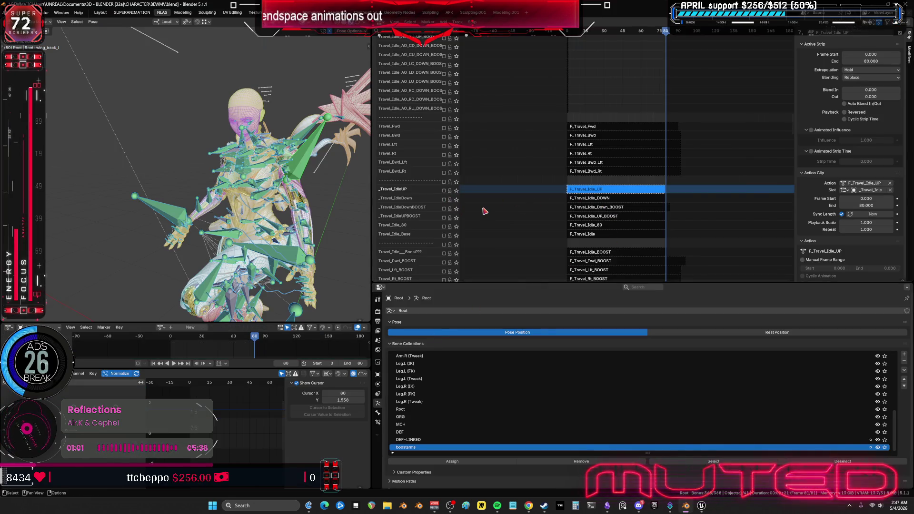
Enable the _Travel_IdleUP and Travel_Idle_Start tracks
mouse_move(483, 209)
middle_down()
mouse_move(546, 80)
mouse_move(624, 183)
mouse_move(627, 133)
middle_up()
scroll(628, 133, up, 15)
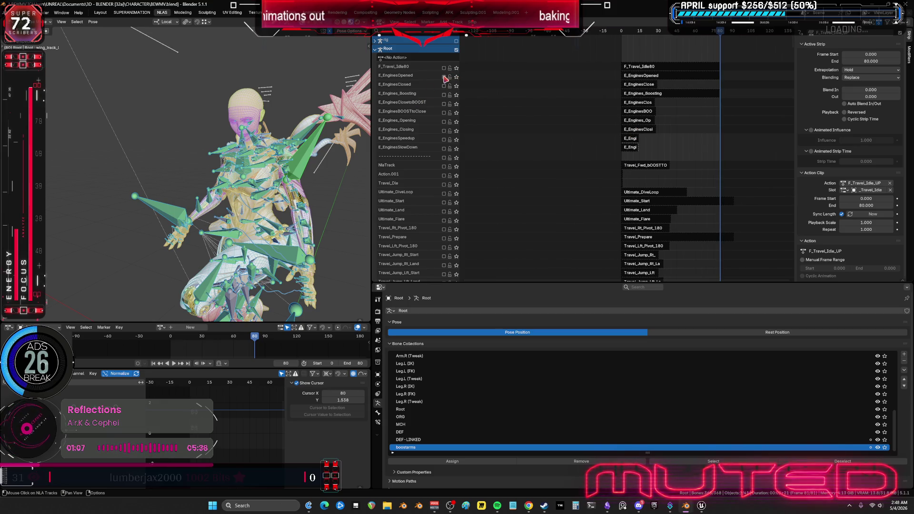
scroll(657, 219, down, 15)
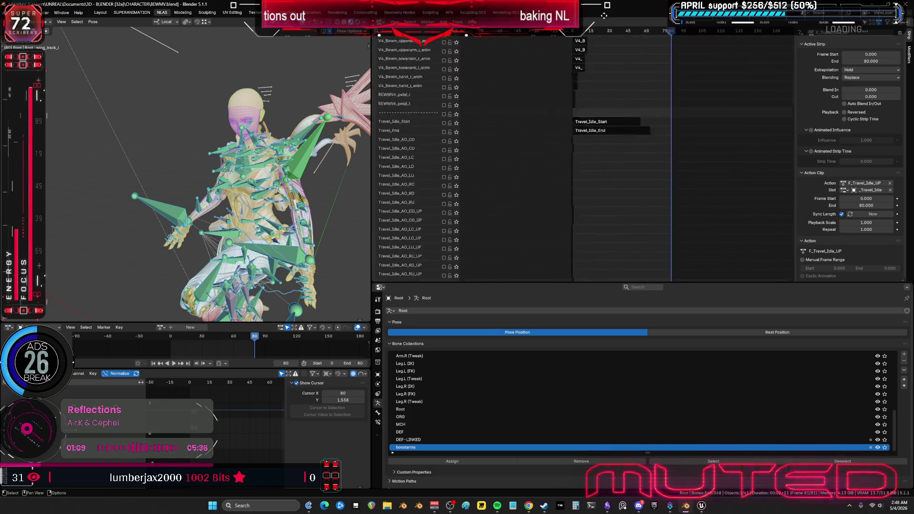
click(444, 143)
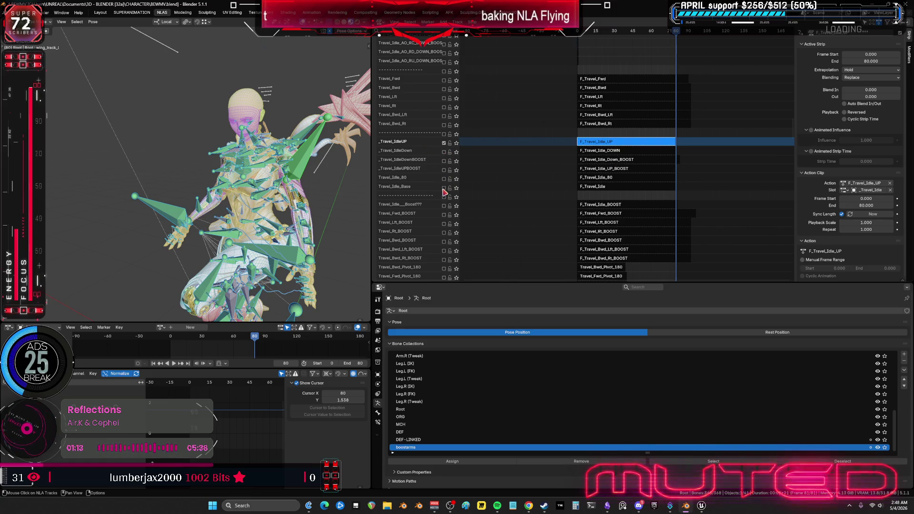
scroll(595, 222, down, 20)
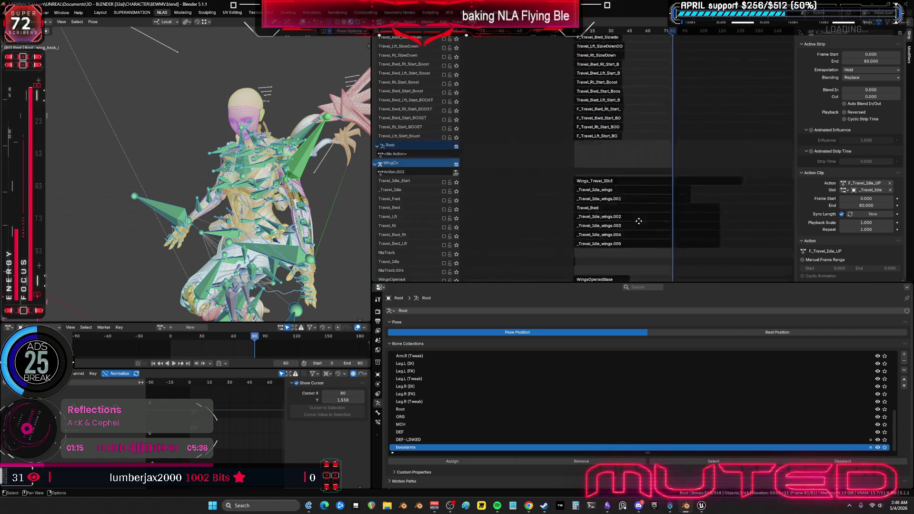
click(443, 130)
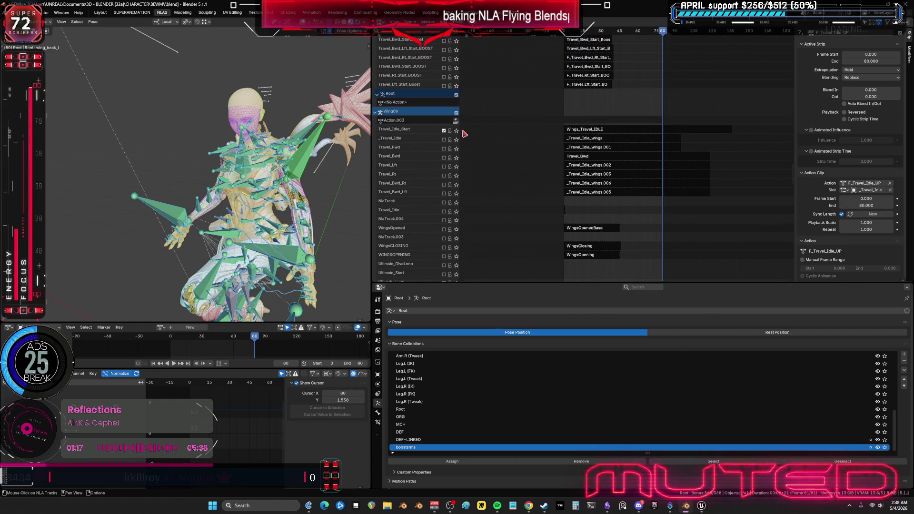
Play back the animation, scrub around frames 20–79, and rewind to frame 0
key(space)
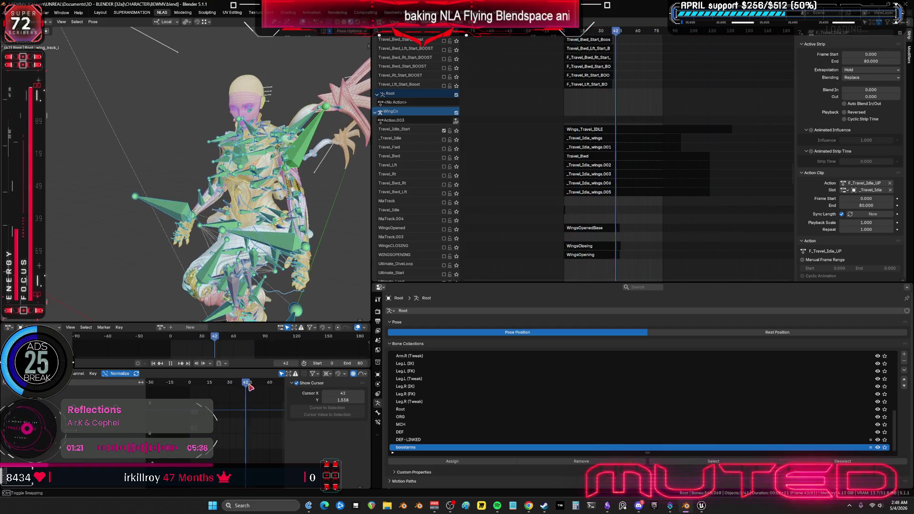
key(space)
middle_drag(282, 420, 207, 412)
drag(227, 383, 238, 393)
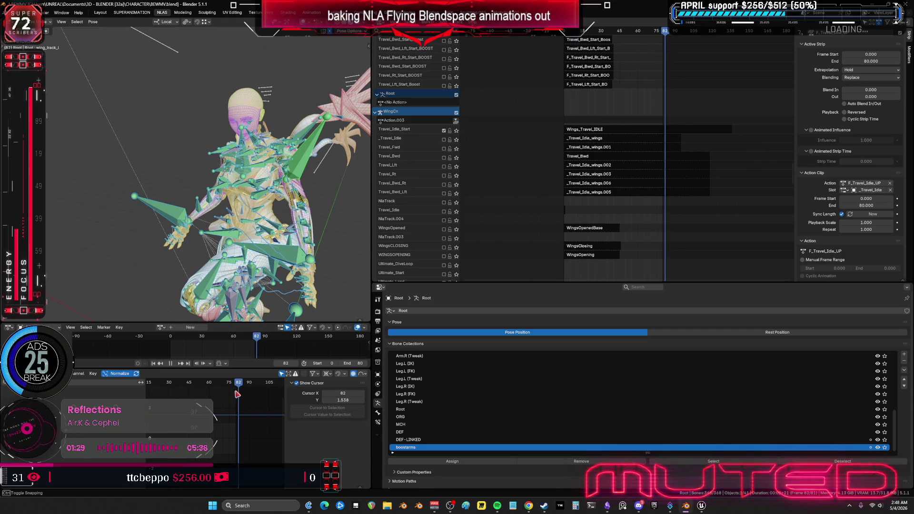
key(space)
middle_drag(192, 414, 253, 411)
key(shift+Left)
mouse_move(618, 69)
middle_down()
mouse_move(607, 114)
mouse_move(646, 136)
middle_up()
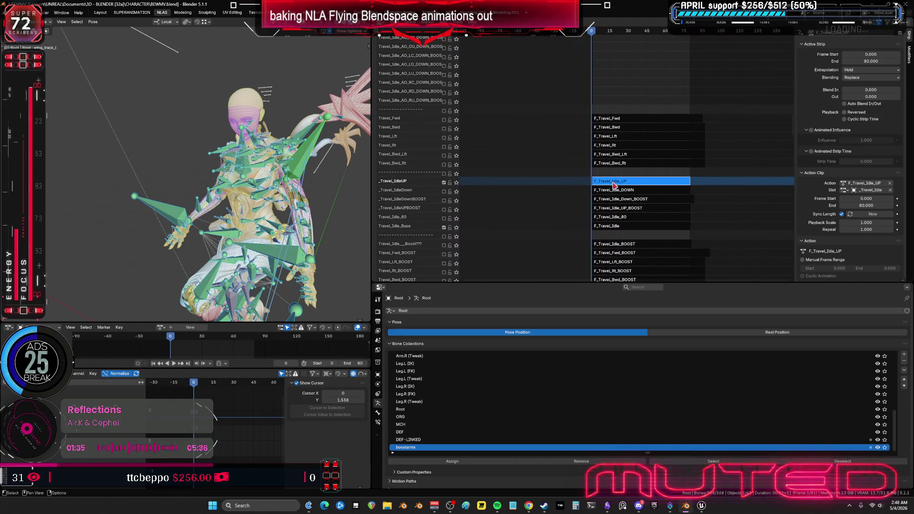
Bake the F_Travel_Idle_UP action over frames 0–80 and view the baked curves full-window
key(Tab)
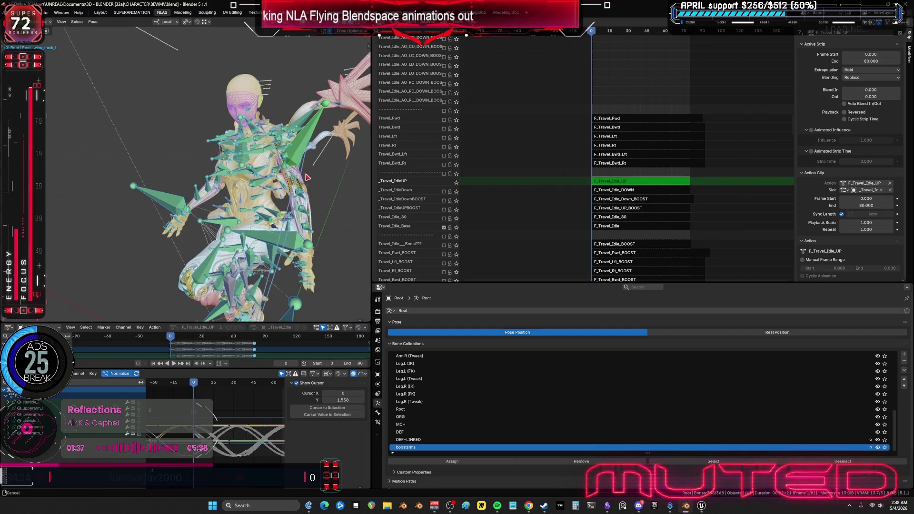
key(q)
click(299, 146)
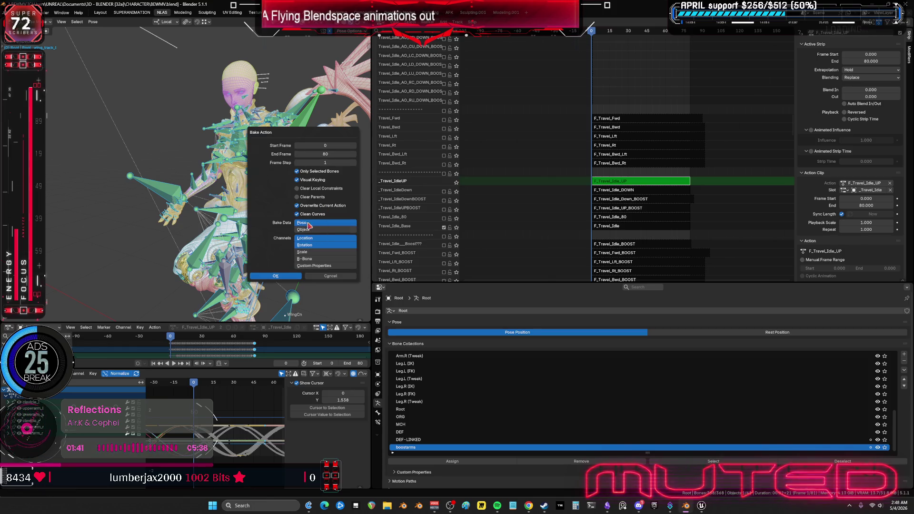
click(285, 277)
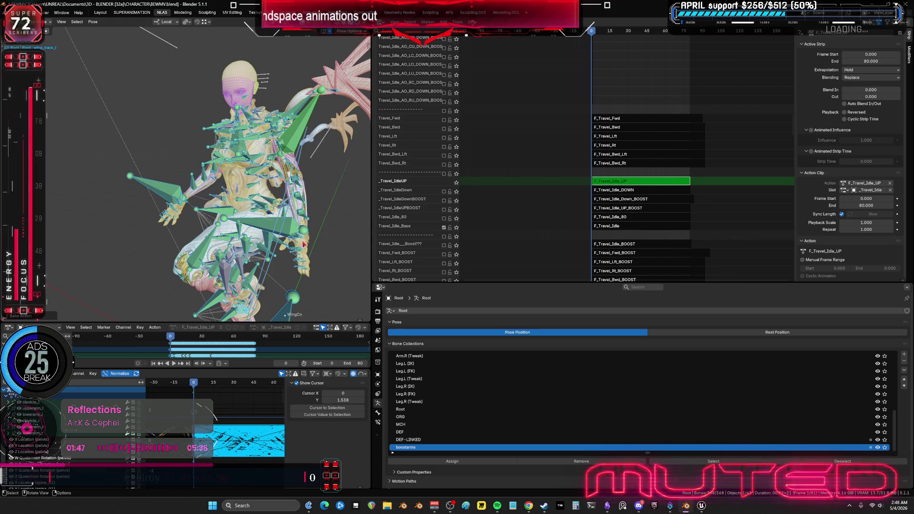
key(ctrl+space)
scroll(490, 311, up, 3)
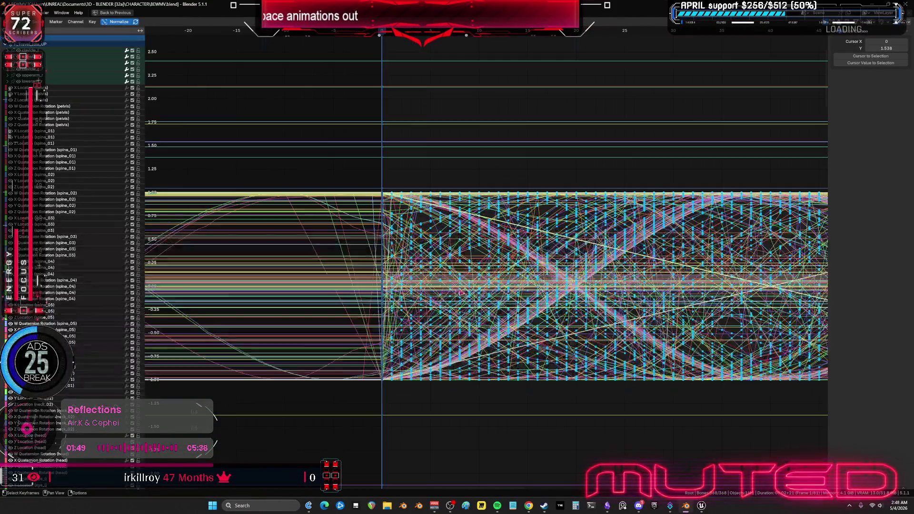
Check the baked keys from the first to the last frames, then restore the multi-editor layout
ctrl+middle_drag(492, 310, 500, 310)
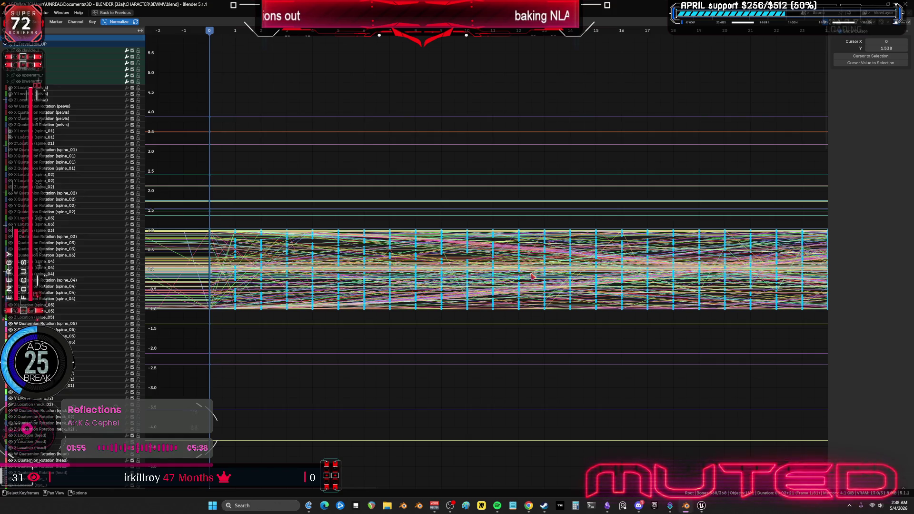
scroll(537, 288, down, 5)
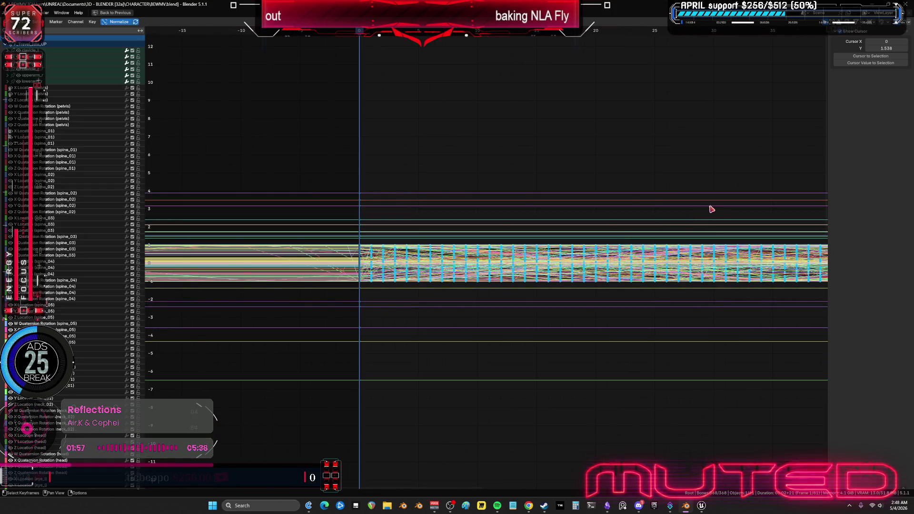
mouse_move(731, 229)
middle_down()
mouse_move(623, 218)
mouse_move(306, 216)
mouse_move(663, 221)
mouse_move(571, 229)
middle_up()
key(ctrl+space)
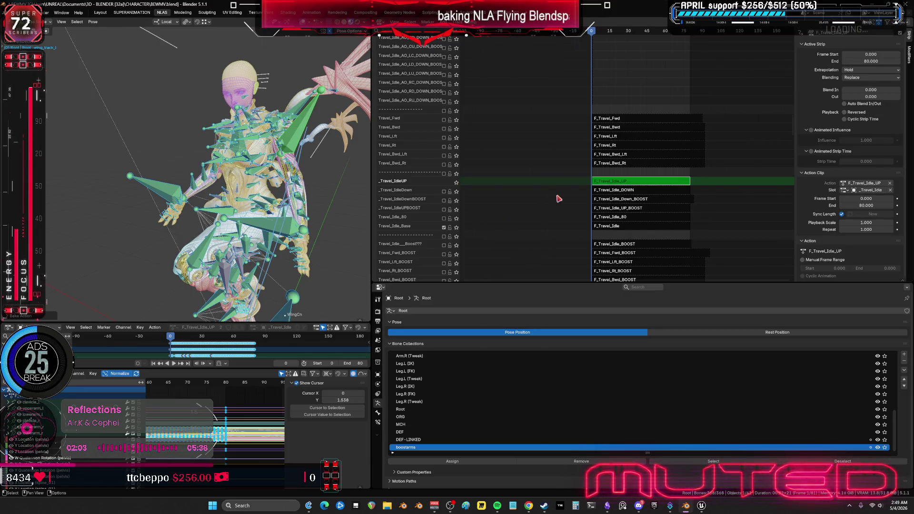
Swap _Travel_IdleUP off for _Travel_IdleDown and edit F_Travel_Idle_DOWN with all curves framed
key(Tab)
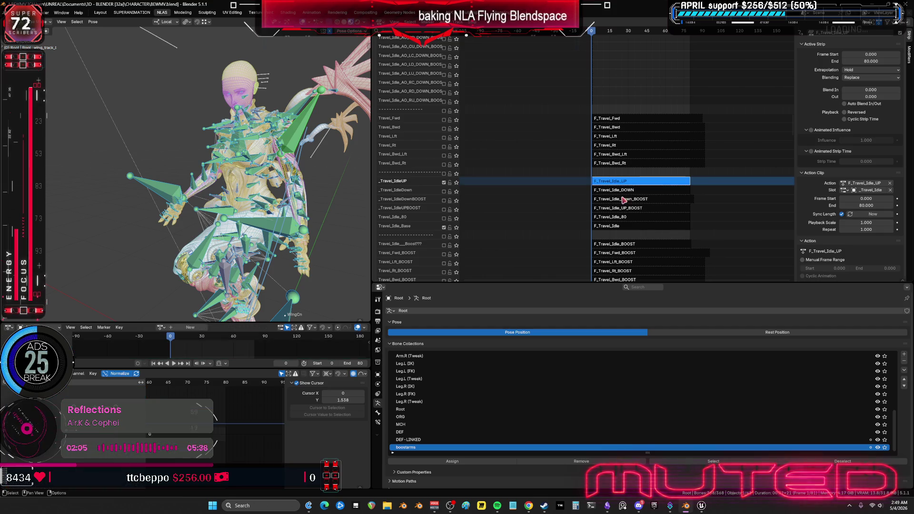
click(443, 183)
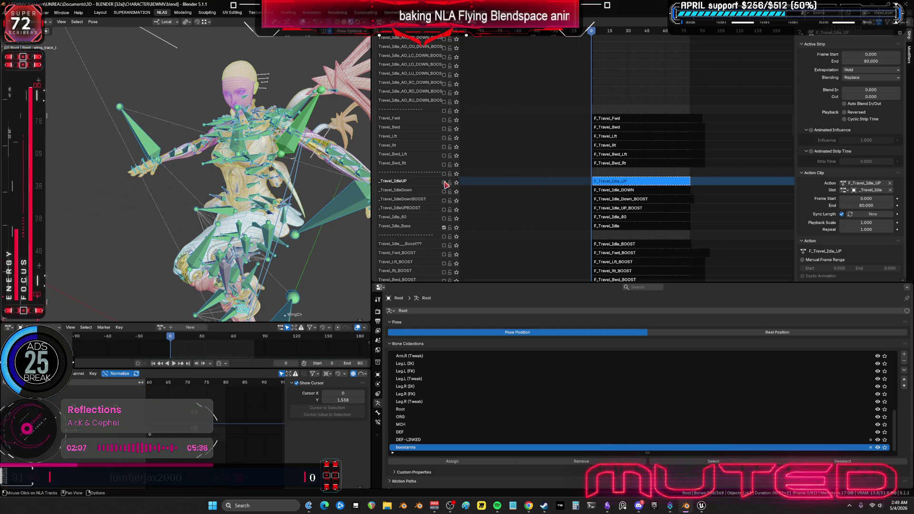
click(443, 191)
click(618, 190)
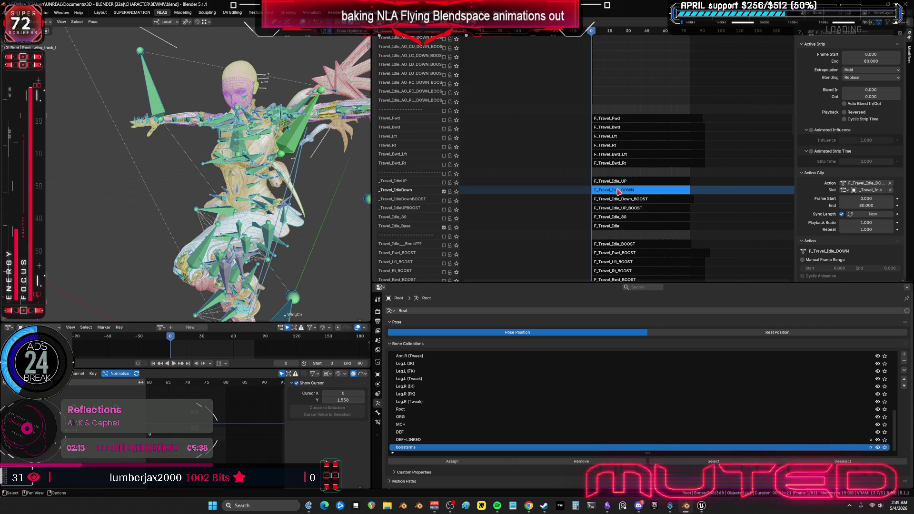
key(Tab)
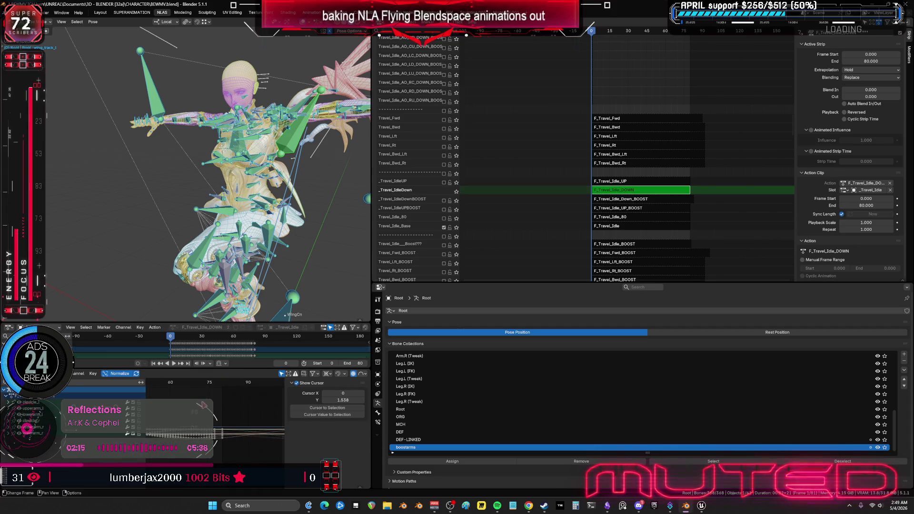
key(Home)
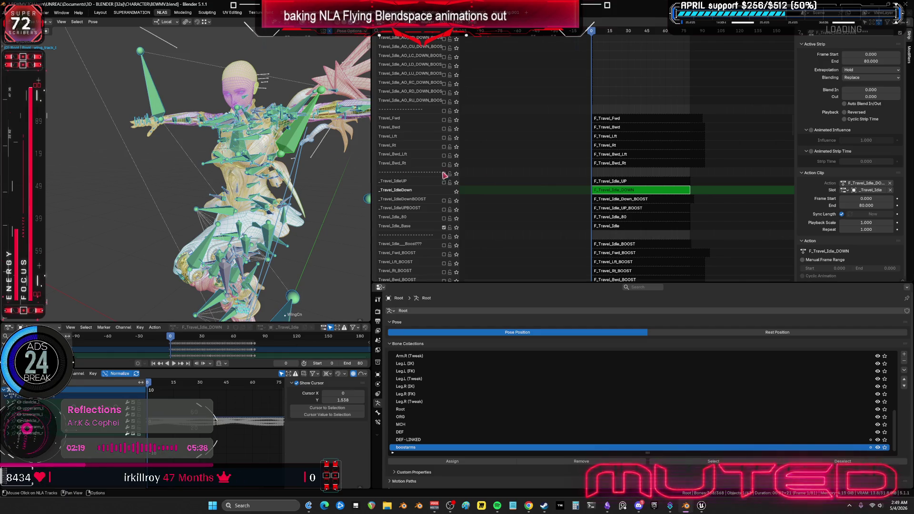
Bake F_Travel_Idle_DOWN's pose over frames 0–80 with visual keying and clear curves, then exit tweak mode
click(93, 21)
mouse_move(115, 46)
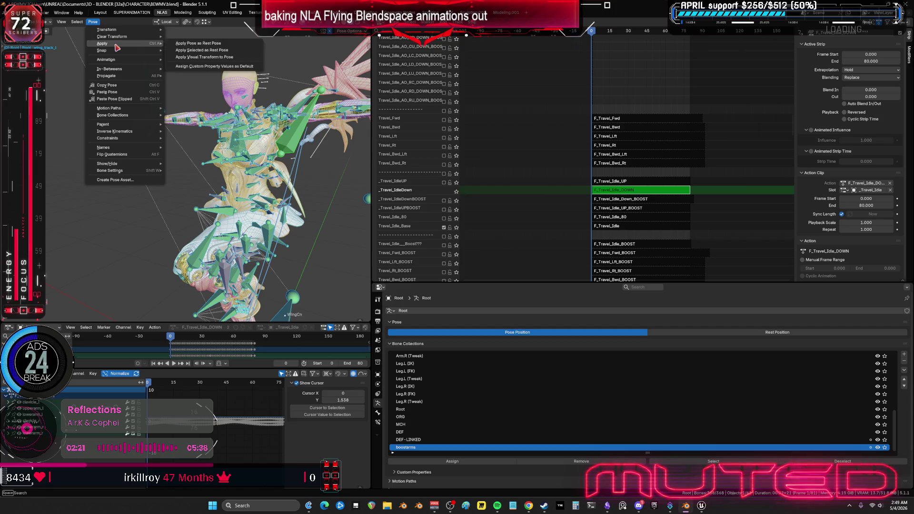
click(210, 97)
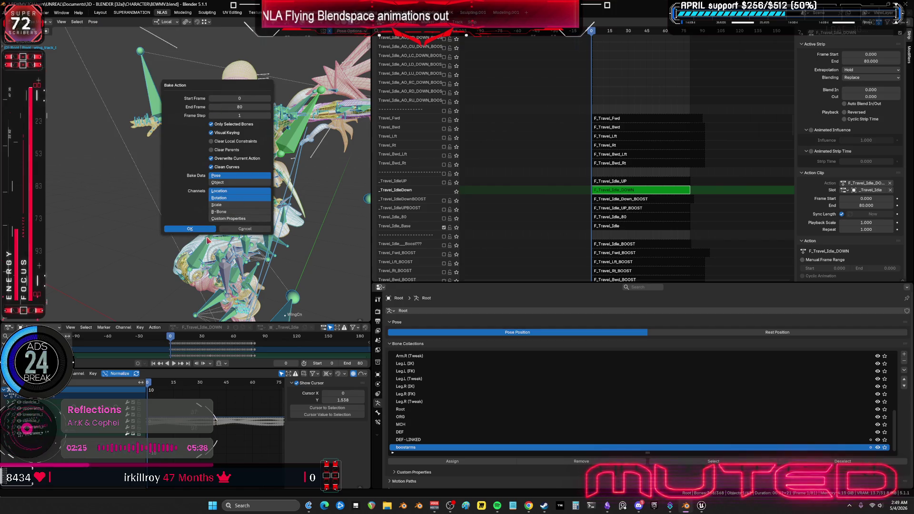
key(Return)
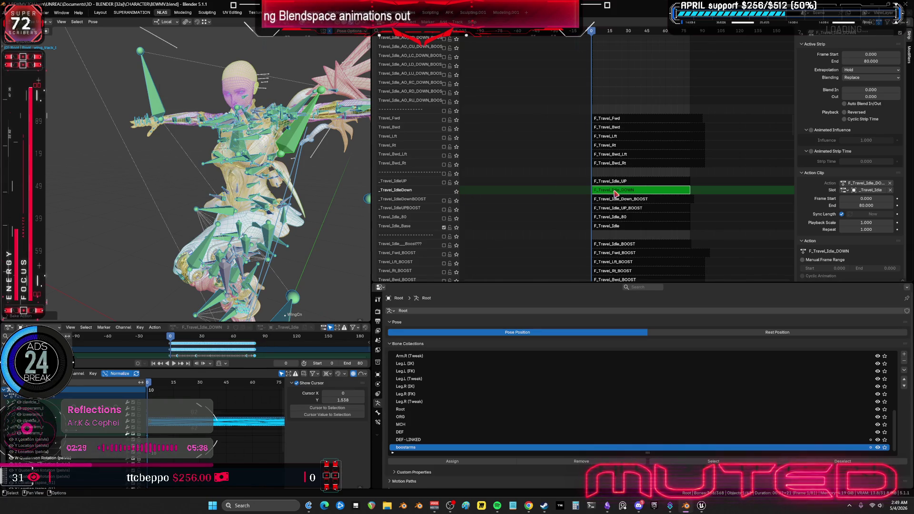
key(Tab)
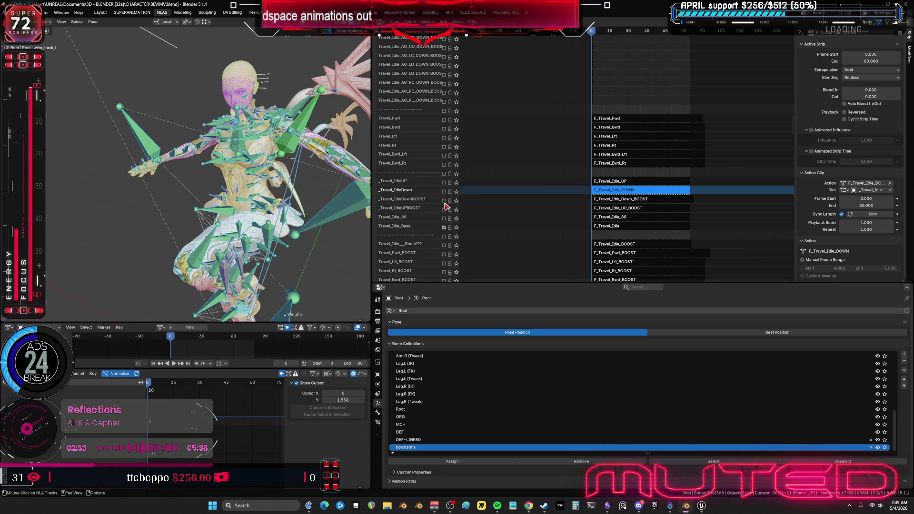
Enable _Travel_IdleDownBOOST, hide viewport overlays, and disable the E_EnginesOpened track
click(443, 200)
middle_drag(307, 202, 241, 170)
key(shift+alt+z)
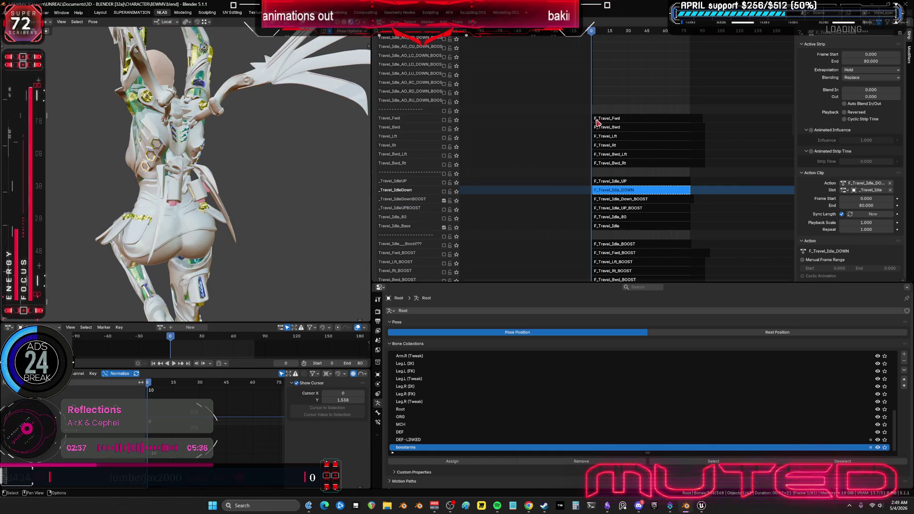
middle_drag(557, 132, 599, 257)
scroll(452, 64, up, 15)
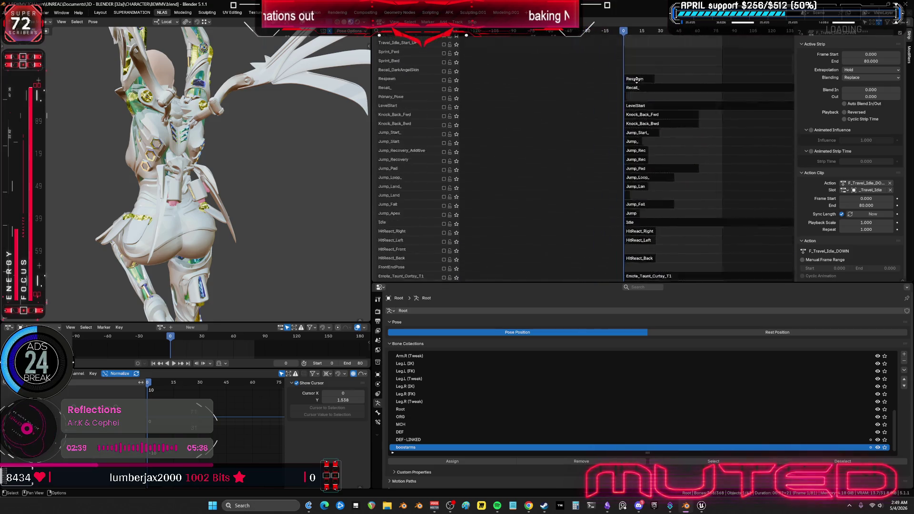
click(444, 60)
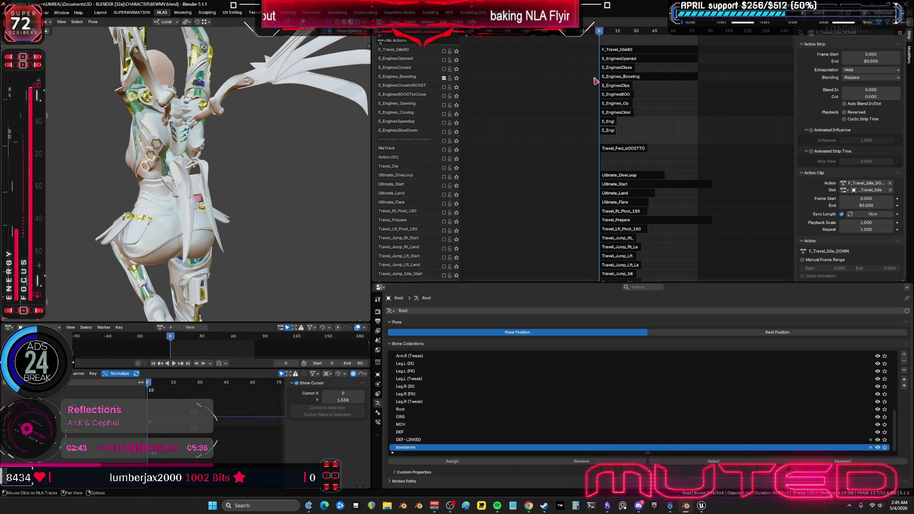
Select the F_Travel_Idle_Down_BOOST strip, hide the sidebar, and briefly solo Travel_Idle_AO_CD_DOWN_BOOST
mouse_move(642, 102)
middle_down()
mouse_move(570, 163)
mouse_move(572, 155)
middle_up()
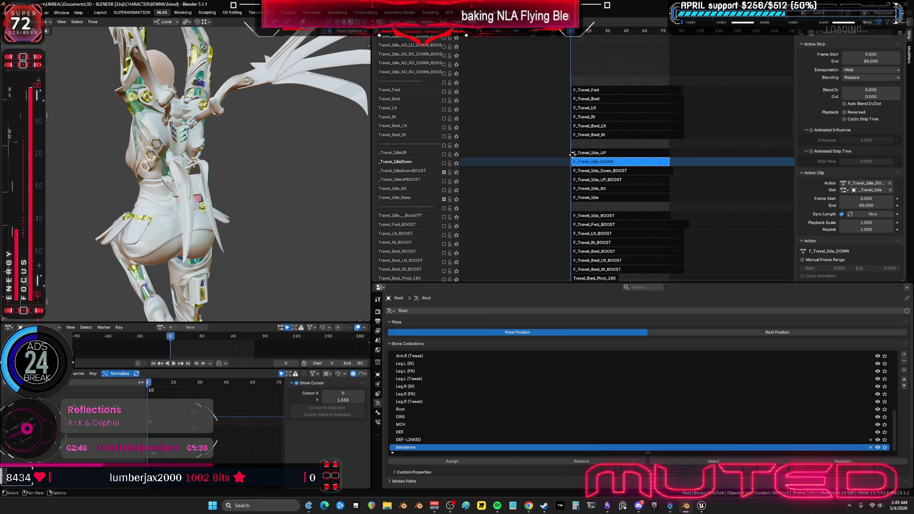
click(618, 174)
mouse_move(534, 206)
middle_down()
mouse_move(561, 206)
mouse_move(465, 128)
middle_up()
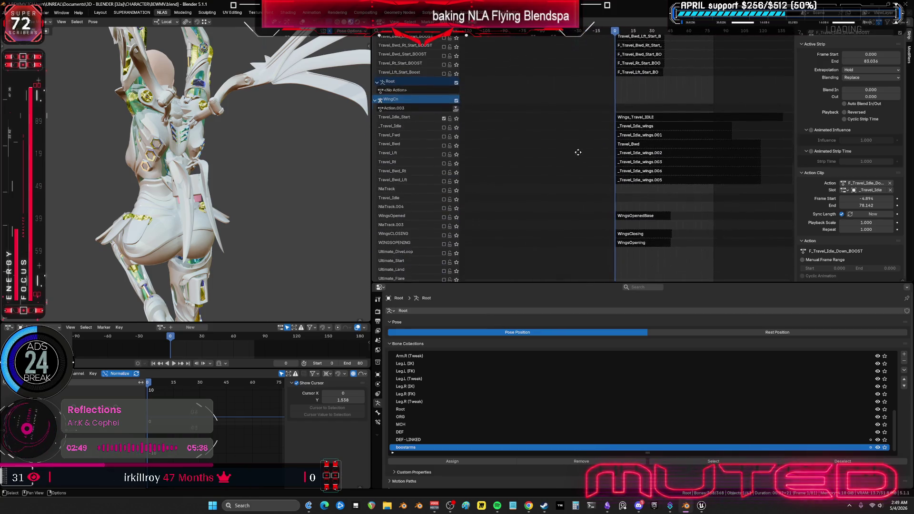
mouse_move(521, 258)
middle_down()
mouse_move(535, 178)
mouse_move(534, 73)
mouse_move(535, 189)
mouse_move(530, 149)
middle_up()
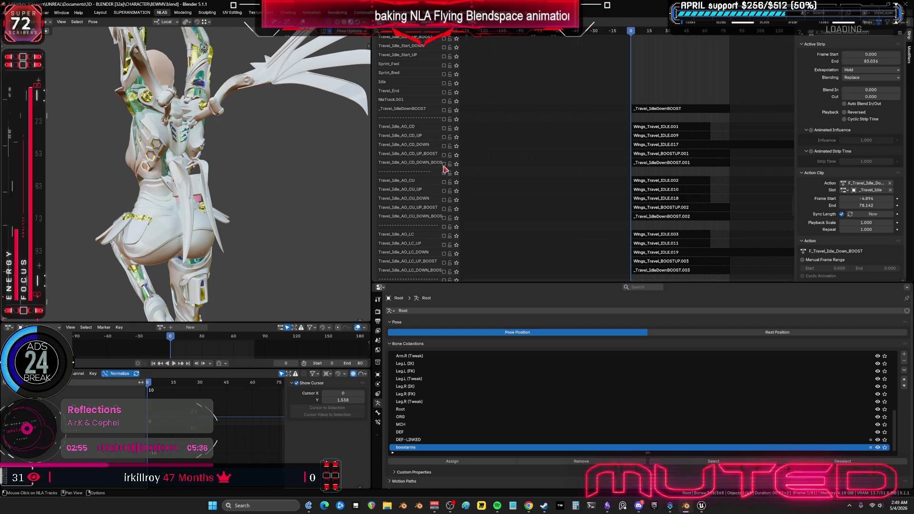
key(n)
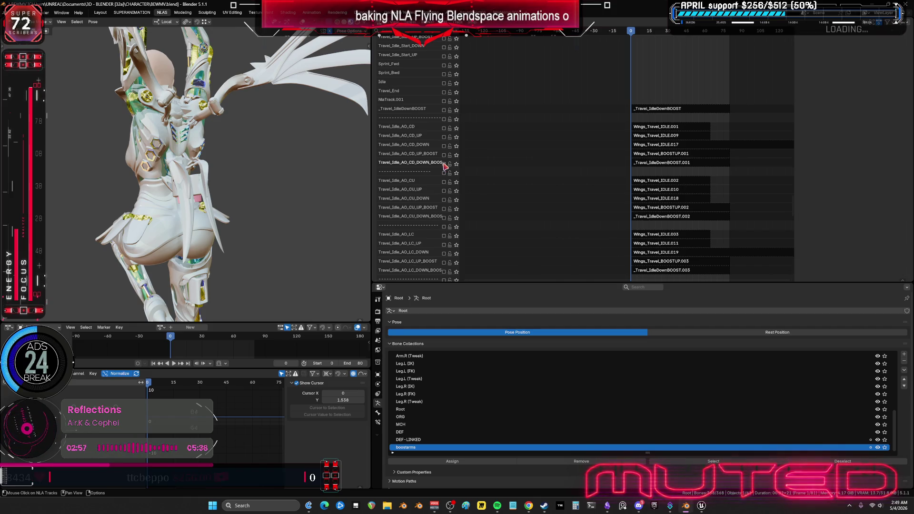
click(456, 165)
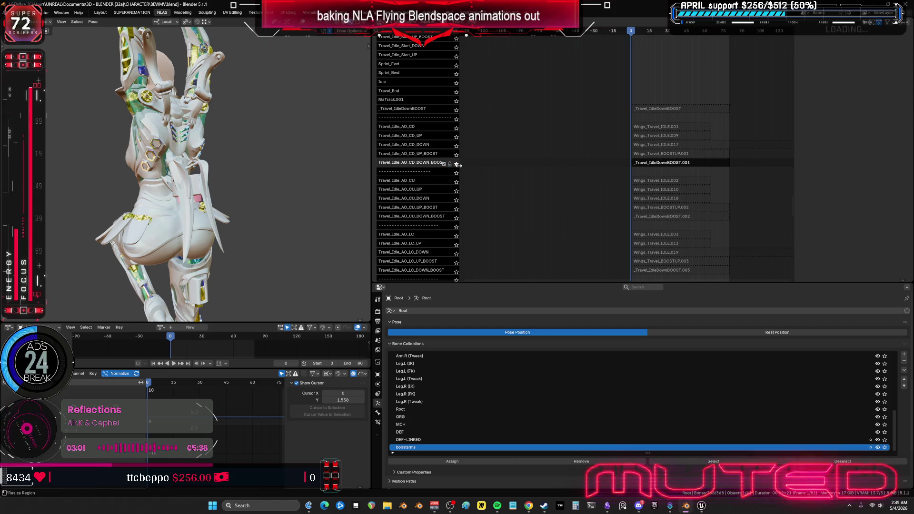
click(456, 165)
Toggle _Travel_IdleDownBOOST off and on to compare poses, then select the _Travel_IdleDownBOOST.001 strip
middle_drag(248, 190, 314, 188)
mouse_move(528, 105)
middle_down()
mouse_move(551, 190)
mouse_move(555, 41)
mouse_move(555, 198)
mouse_move(546, 121)
mouse_move(534, 266)
mouse_move(519, 156)
middle_up()
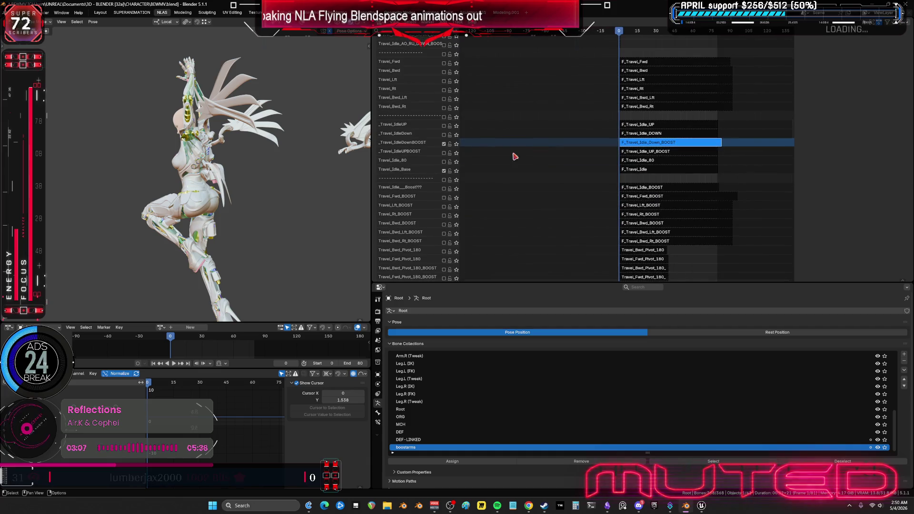
click(444, 145)
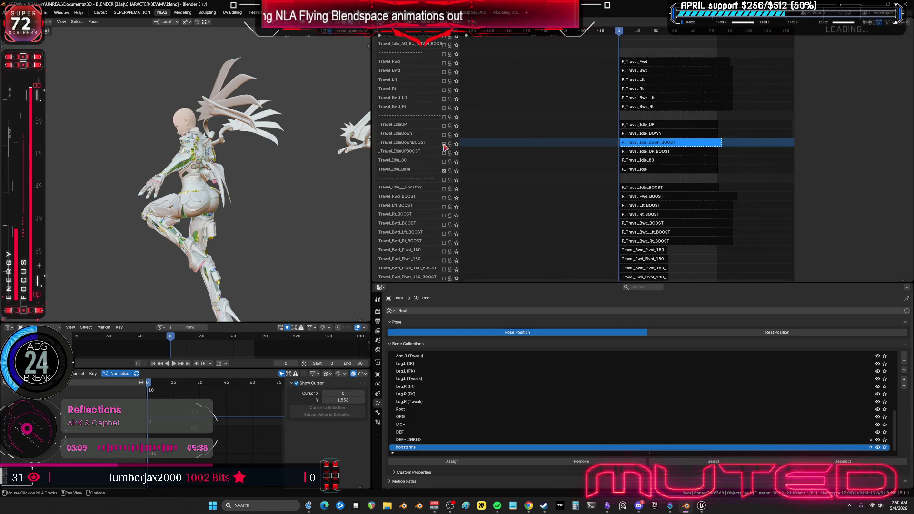
click(443, 144)
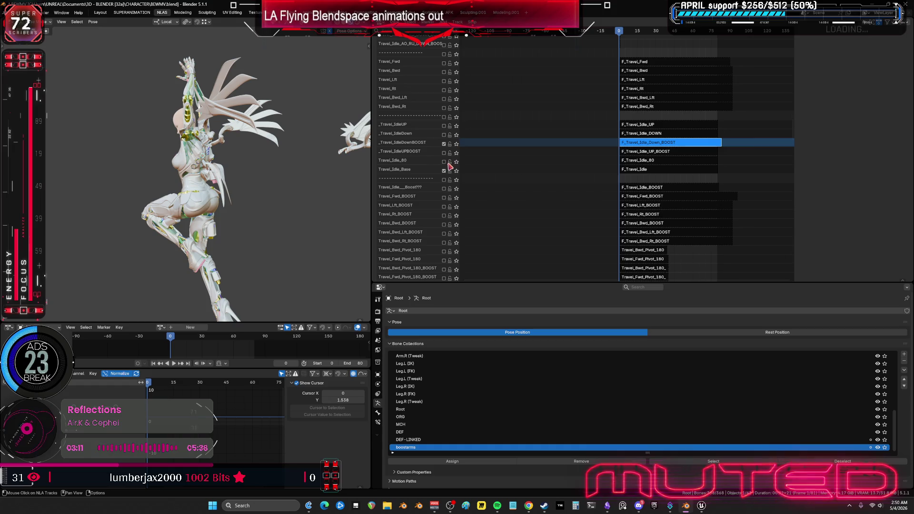
mouse_move(552, 113)
middle_down()
mouse_move(547, 198)
mouse_move(558, 85)
mouse_move(563, 119)
mouse_move(547, 198)
mouse_move(567, 88)
mouse_move(574, 110)
mouse_move(583, 84)
mouse_move(591, 255)
mouse_move(563, 306)
mouse_move(508, 130)
mouse_move(526, 61)
mouse_move(532, 135)
mouse_move(500, 176)
mouse_move(534, 175)
mouse_move(524, 207)
middle_up()
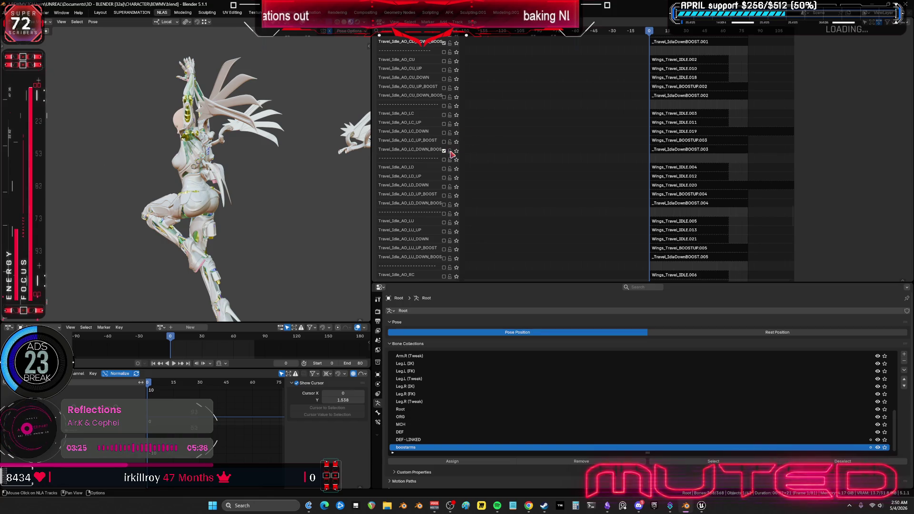
mouse_move(495, 116)
middle_down()
mouse_move(508, 144)
mouse_move(479, 202)
middle_up()
click(670, 186)
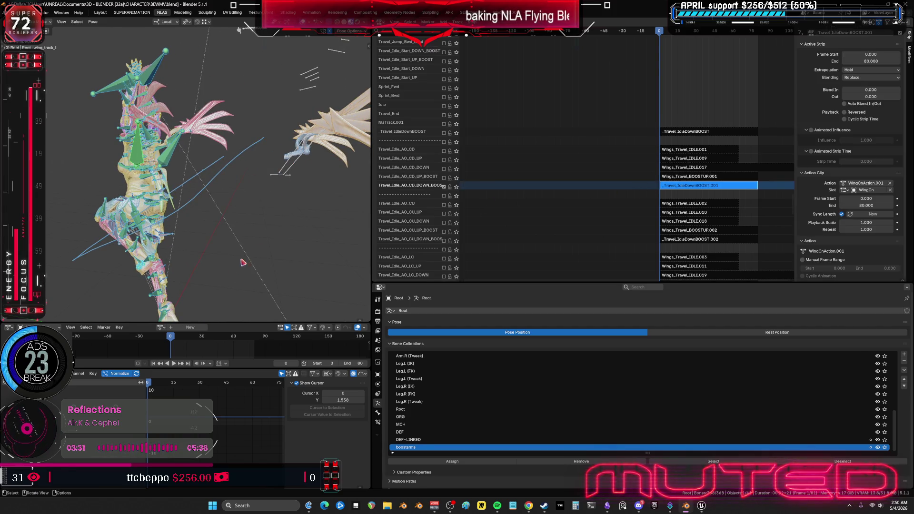
Unlink Action.003 from the wing rig, toggle Travel_Idle_AO_CD_DOWN_BOOST, and check the rig in Pose Mode
click(224, 327)
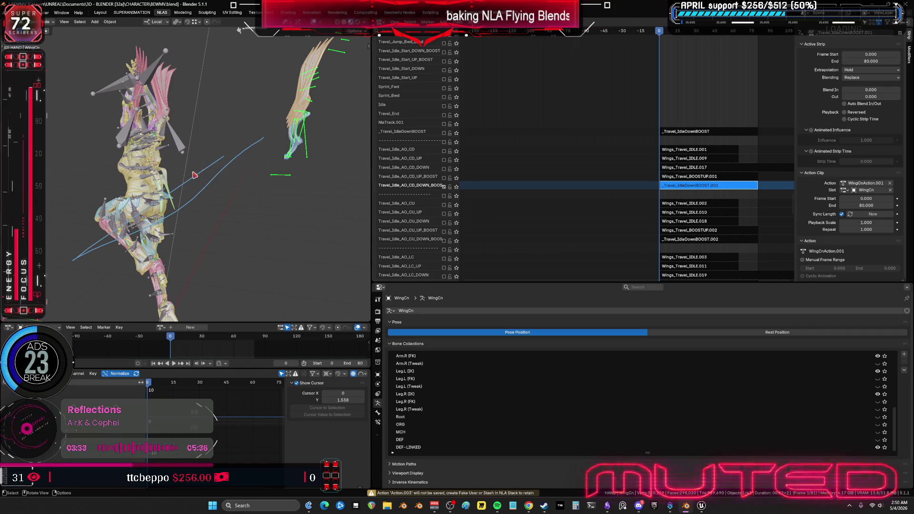
mouse_move(193, 174)
middle_down()
mouse_move(253, 179)
mouse_move(205, 176)
middle_up()
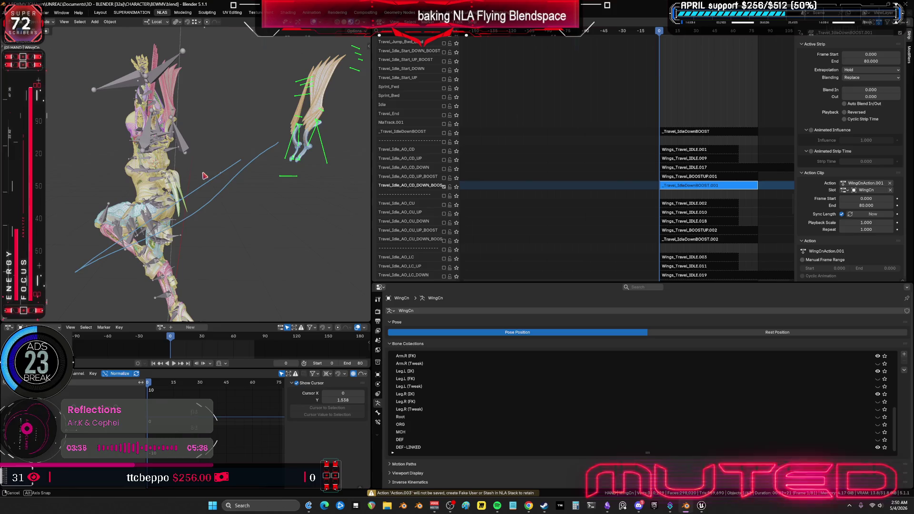
click(444, 187)
mouse_move(286, 180)
middle_down()
mouse_move(210, 173)
mouse_move(339, 176)
mouse_move(274, 166)
middle_up()
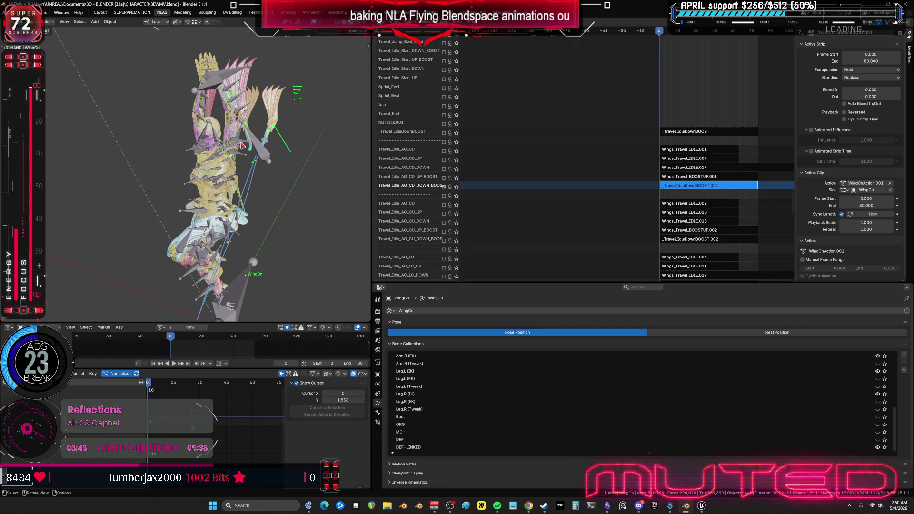
key(ctrl+Tab)
key(ctrl+Tab)
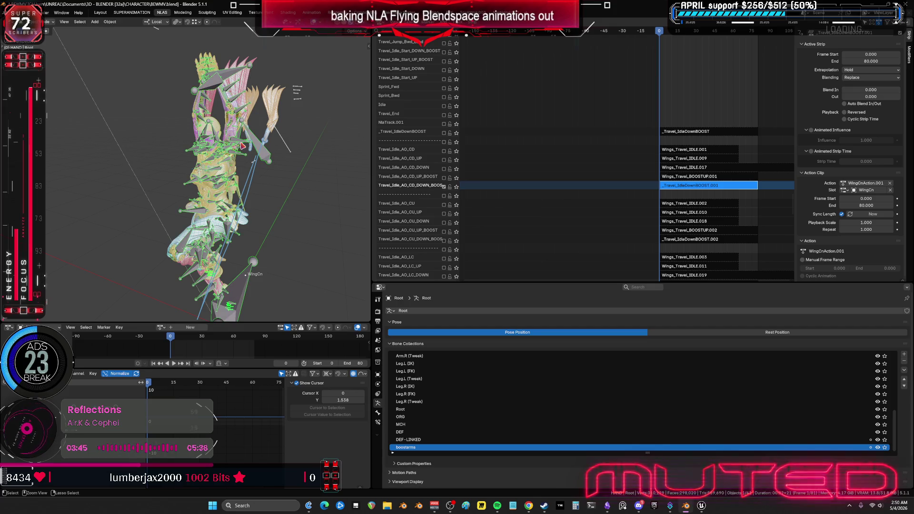
key(ctrl+Tab)
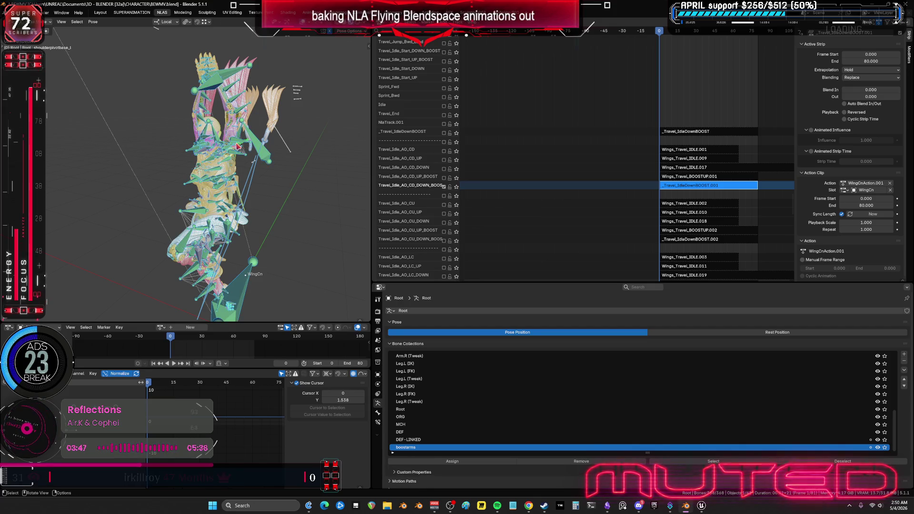
scroll(247, 148, down, 3)
scroll(567, 94, up, 10)
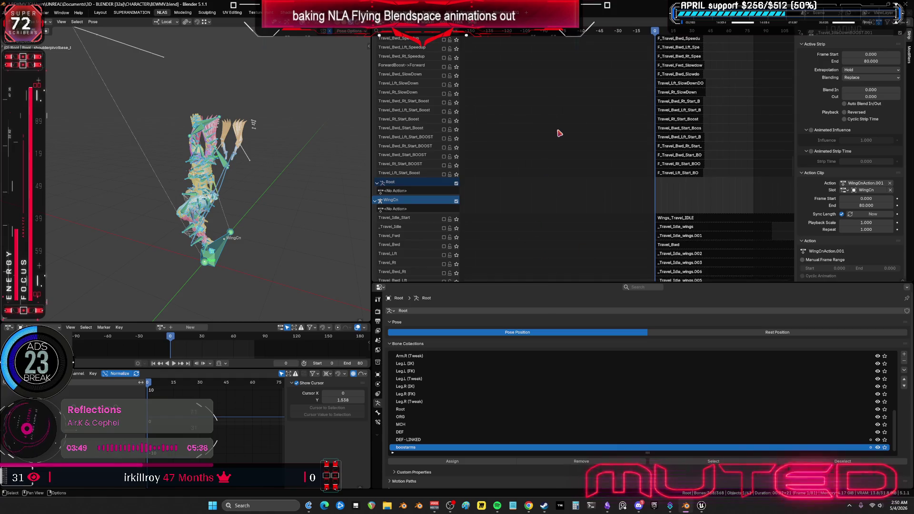
Edit the F_Travel_Idle_Down_BOOST strip's action and select all the rig's bones
scroll(557, 141, up, 15)
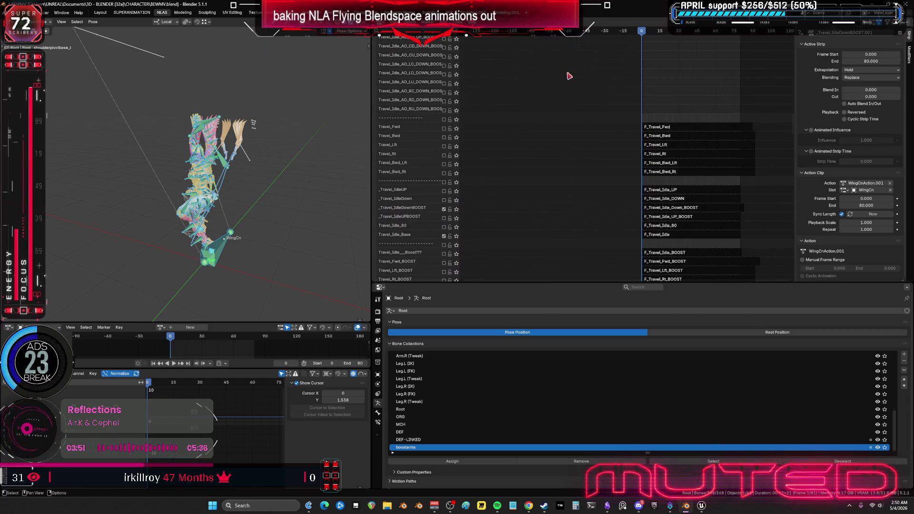
click(663, 211)
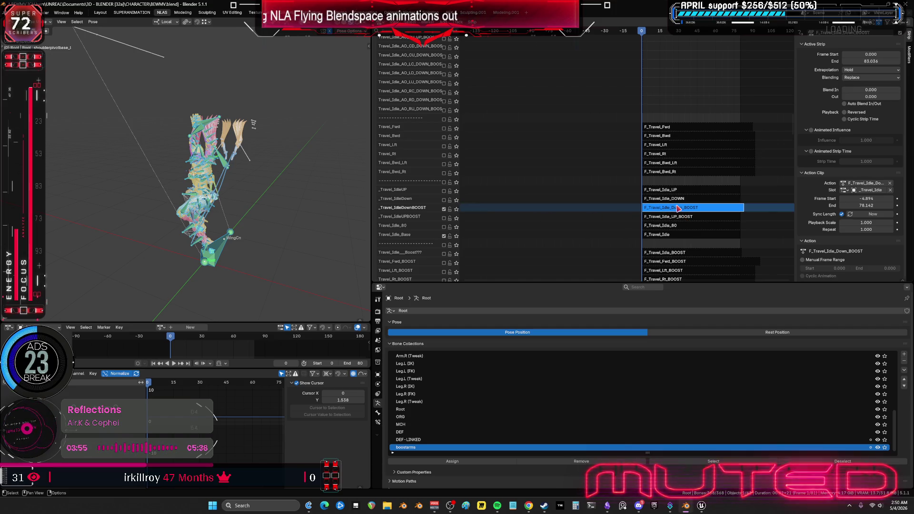
key(Tab)
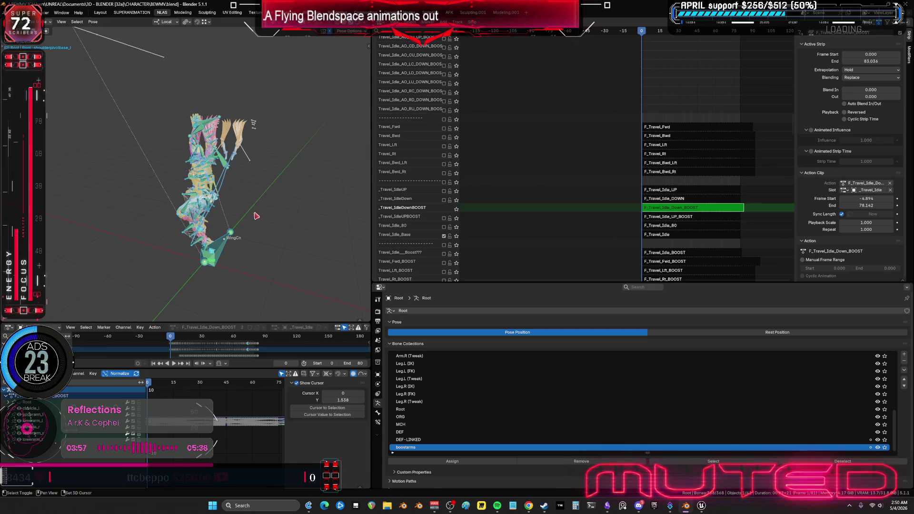
scroll(247, 154, up, 4)
click(230, 163)
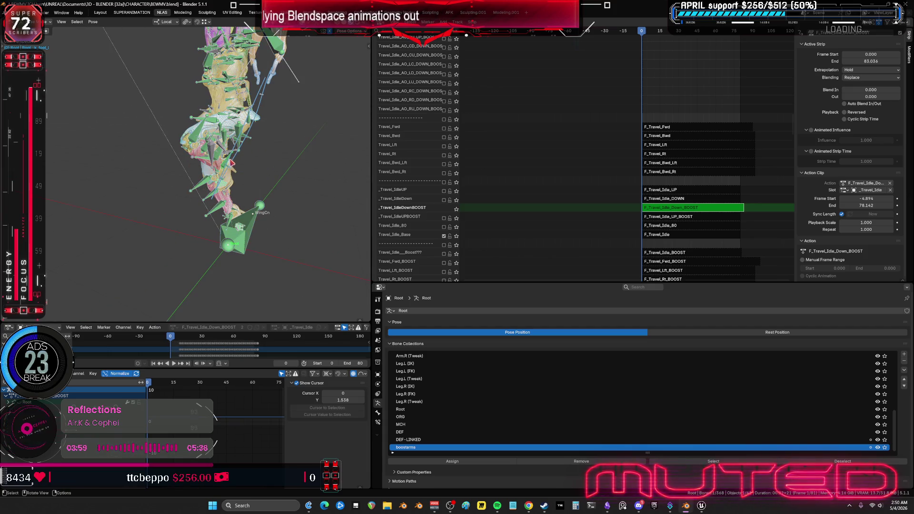
key(a)
Bake its pose over frames 0–80, exit tweak mode, and turn off the _Travel_IdleDownBOOST track
click(92, 22)
mouse_move(110, 43)
mouse_move(109, 59)
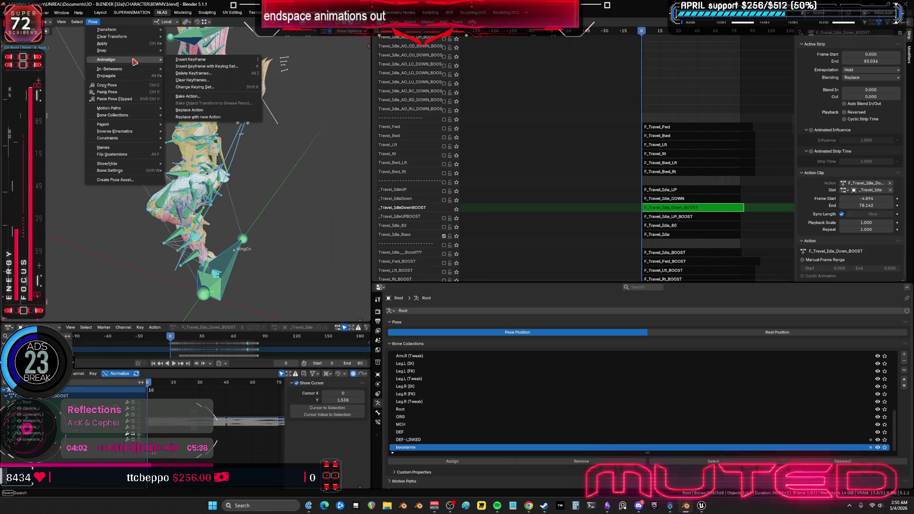
click(191, 96)
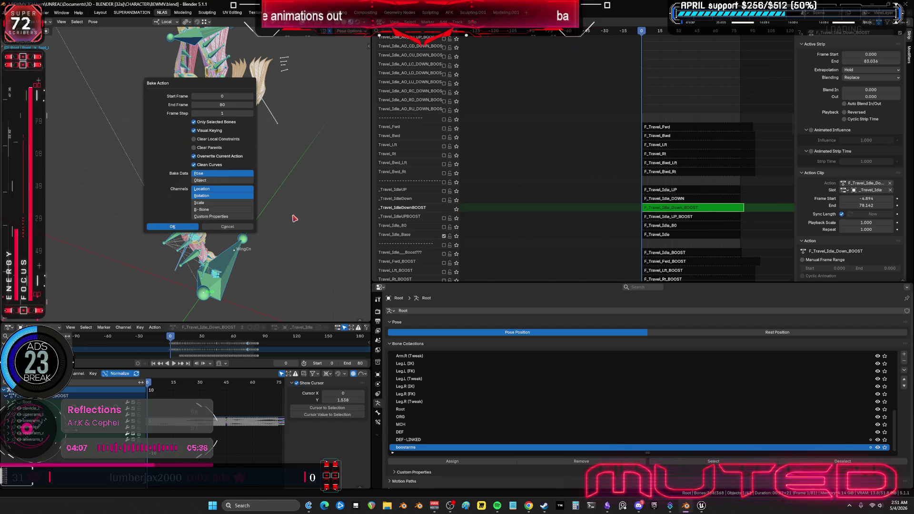
key(Return)
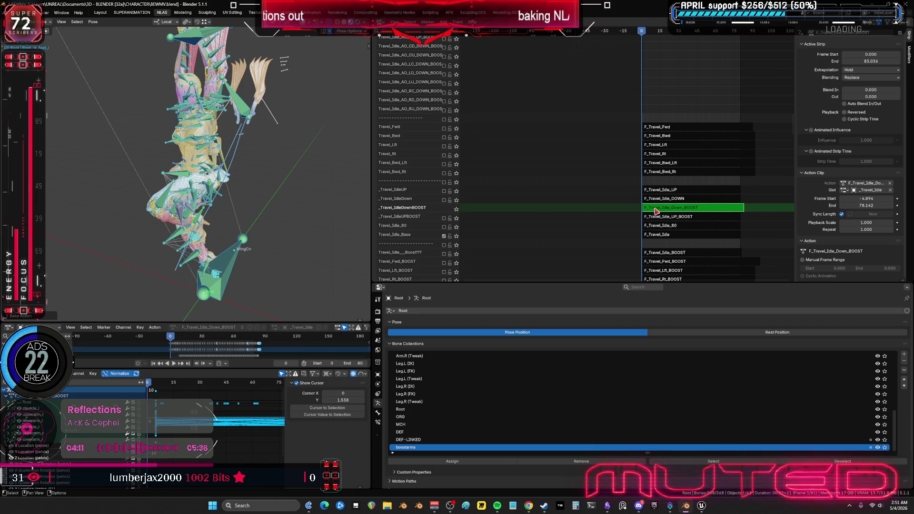
key(Tab)
click(444, 210)
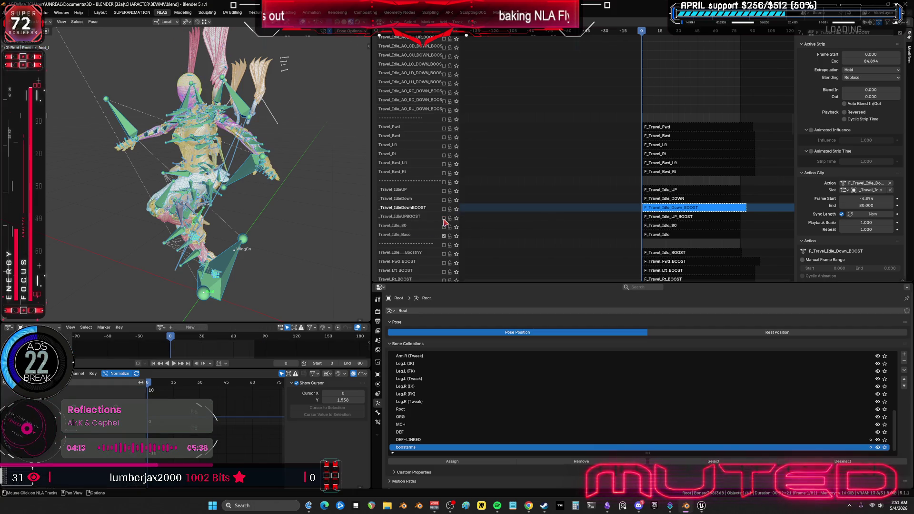
Turn on the _Travel_IdleUPBOOST and Travel_Idle_AO_CD_UP_BOOST tracks
click(444, 218)
mouse_move(571, 248)
middle_down()
mouse_move(574, 74)
mouse_move(550, 295)
middle_up()
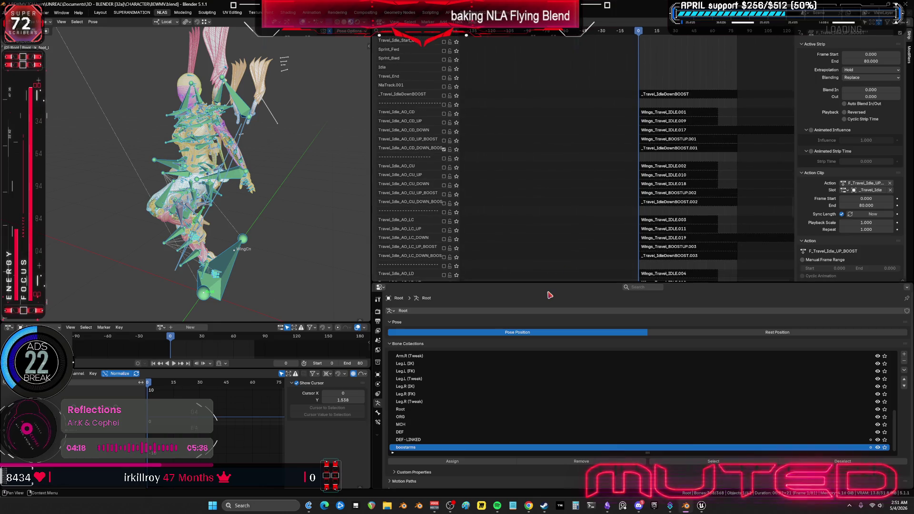
click(444, 140)
mouse_move(267, 159)
middle_down()
mouse_move(246, 198)
mouse_move(286, 192)
middle_up()
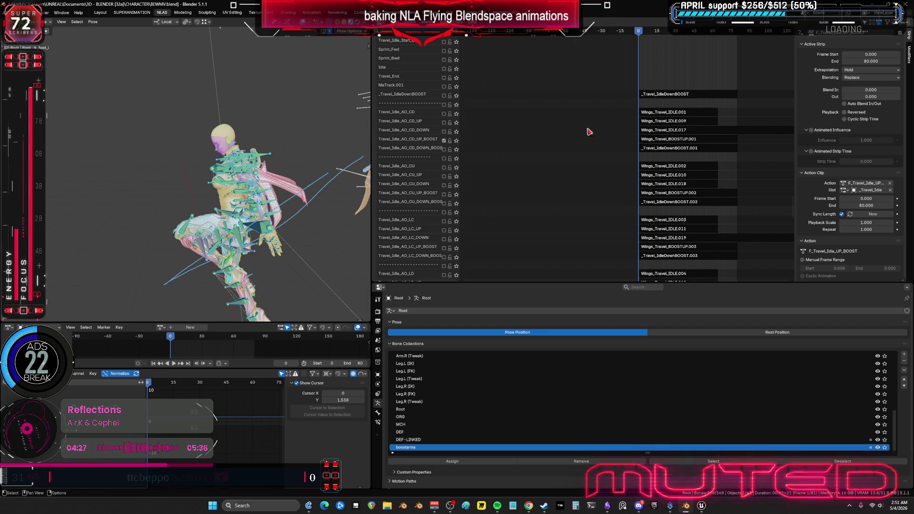
scroll(665, 157, down, 2)
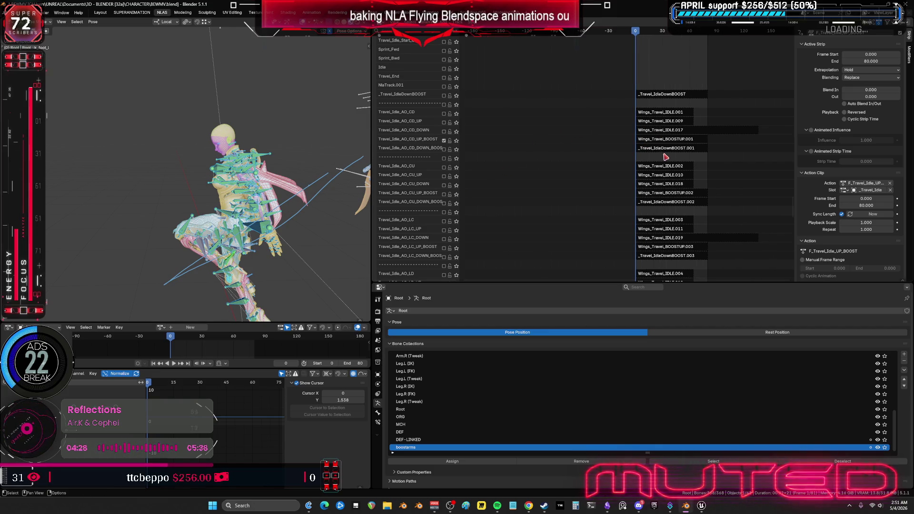
click(684, 141)
mouse_move(706, 96)
middle_down()
mouse_move(591, 127)
mouse_move(633, 157)
mouse_move(637, 39)
mouse_move(611, 33)
middle_up()
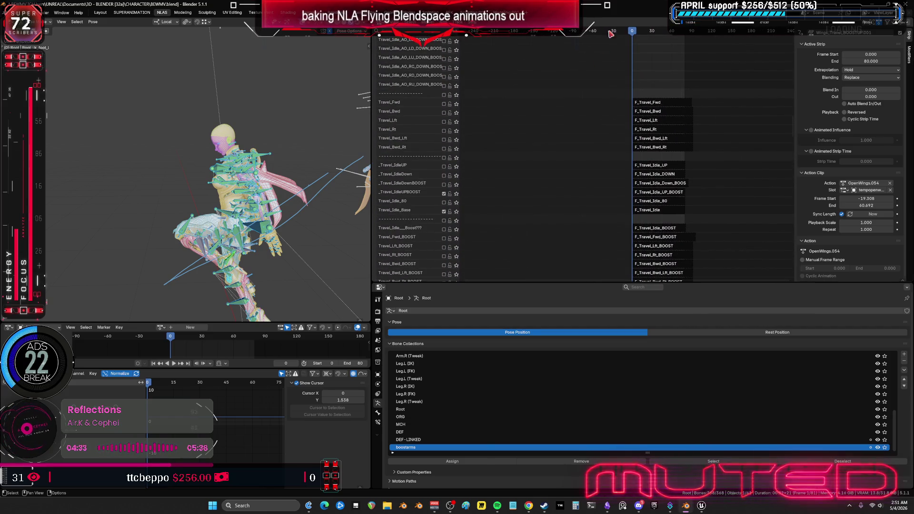
Edit the F_Travel_Idle_UP_BOOST strip's action and select all the rig's bones
click(663, 193)
key(Tab)
middle_drag(314, 143, 293, 108)
click(234, 157)
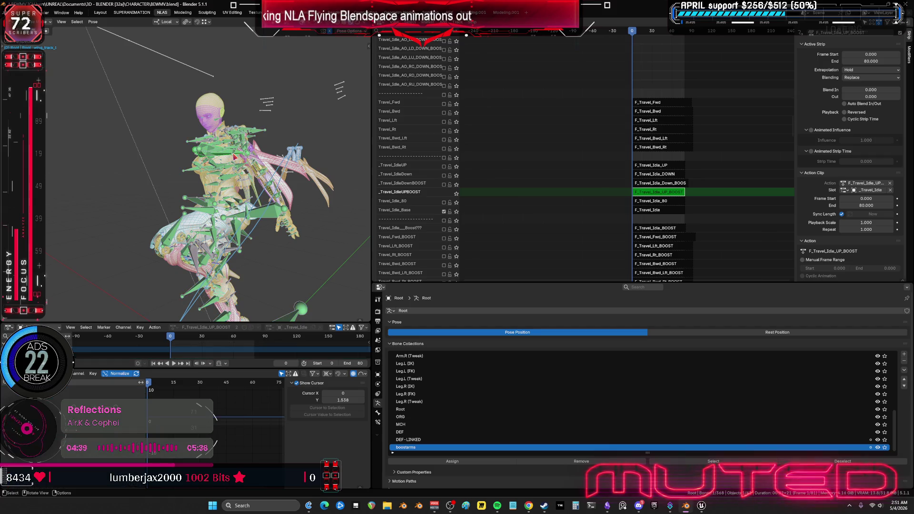
key(a)
Bake its pose over frames 0–80, then exit tweak mode on the strip
click(93, 22)
mouse_move(125, 61)
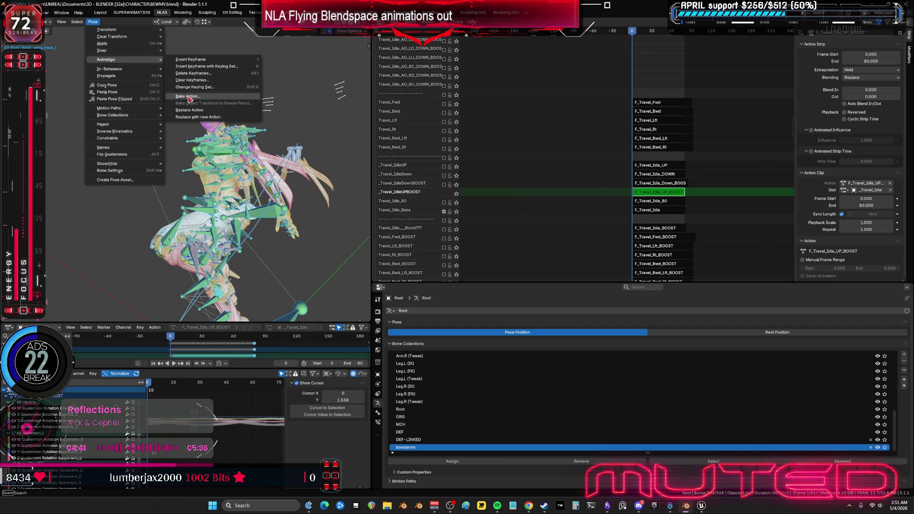
click(191, 99)
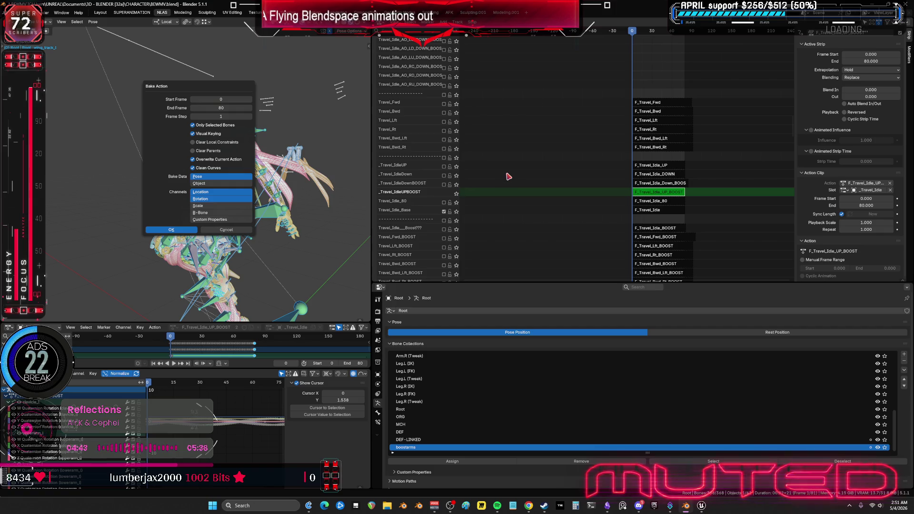
key(Return)
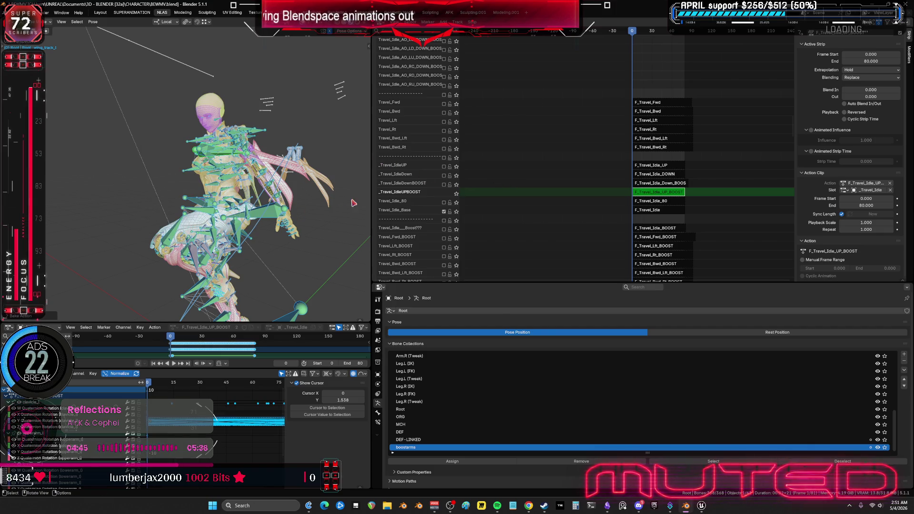
middle_drag(324, 210, 302, 203)
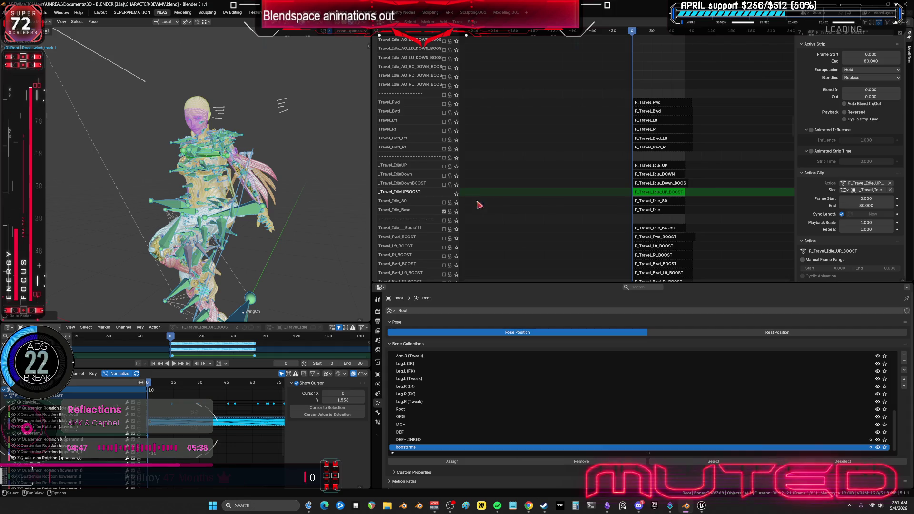
key(Tab)
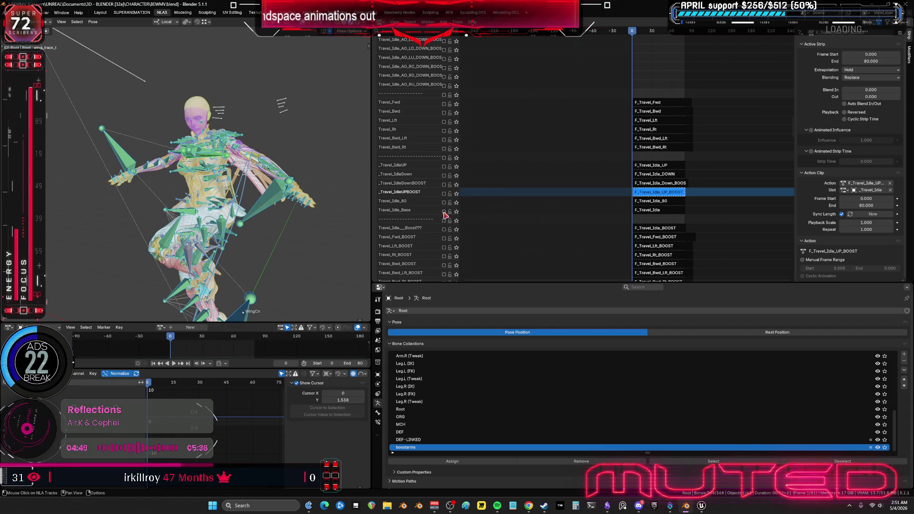
scroll(543, 101, down, 10)
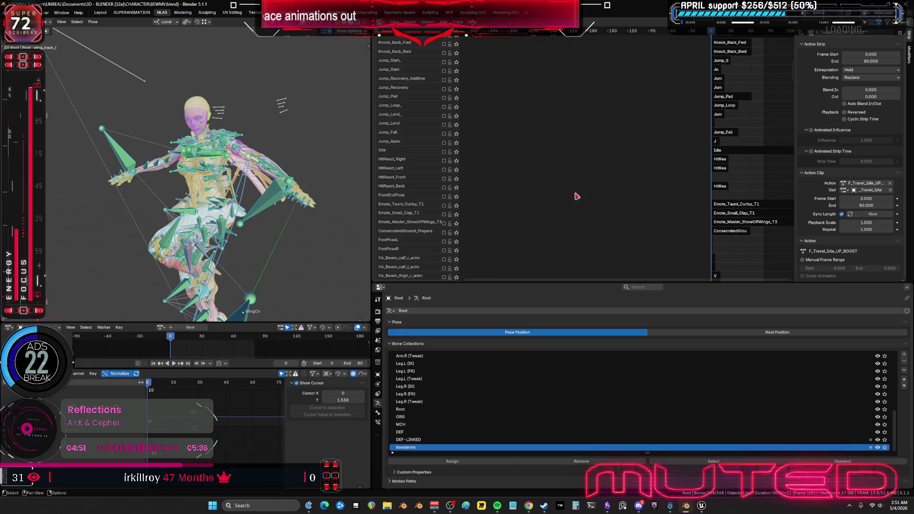
Frame all the NLA strips and select the F_Travel_Idle_UP strip
ctrl+scroll(556, 78, left, 5)
scroll(556, 78, up, 10)
ctrl+scroll(556, 169, left, 2)
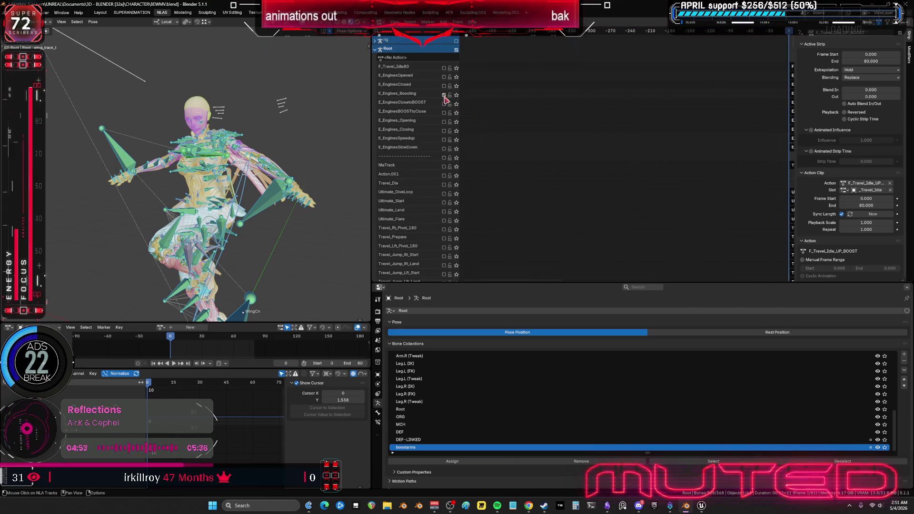
mouse_move(524, 166)
middle_down()
mouse_move(561, 162)
mouse_move(581, 144)
mouse_move(569, 96)
mouse_move(583, 212)
middle_up()
scroll(583, 211, up, 15)
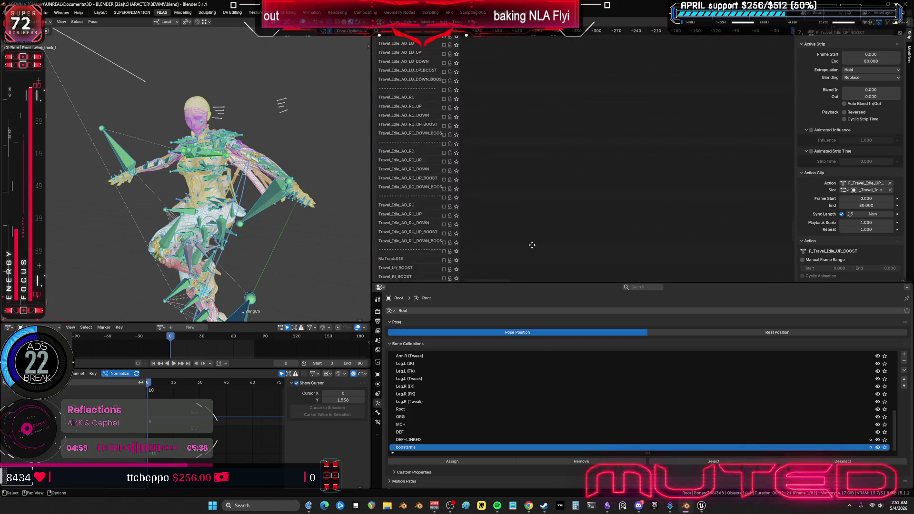
mouse_move(492, 224)
middle_down()
mouse_move(579, 139)
mouse_move(732, 178)
middle_up()
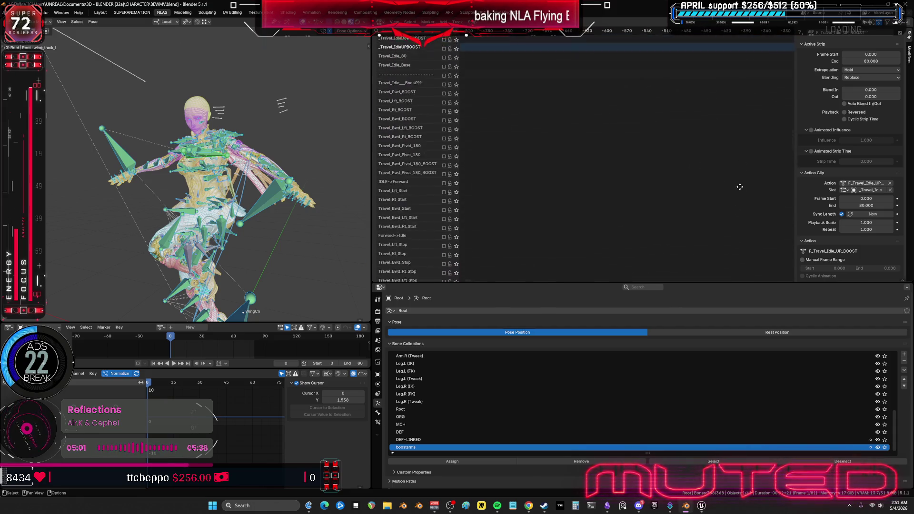
scroll(500, 189, up, 15)
middle_drag(693, 199, 682, 222)
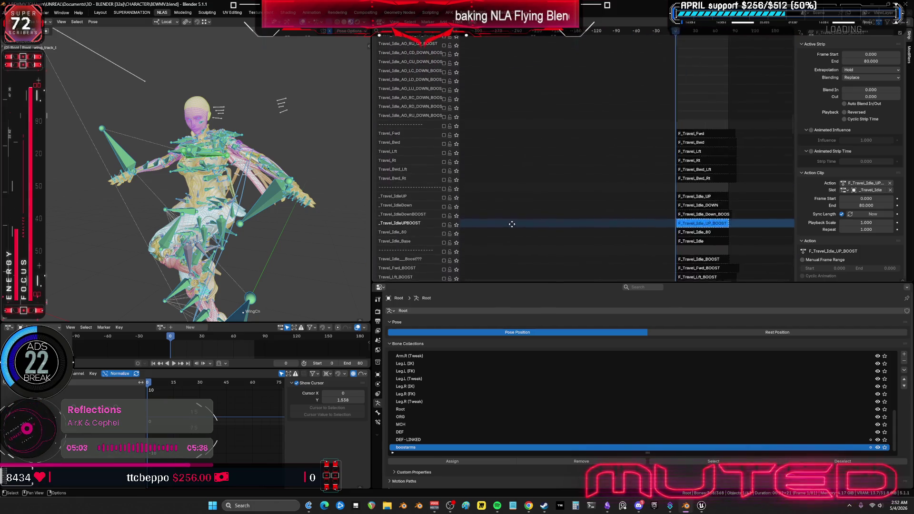
key(Home)
click(528, 195)
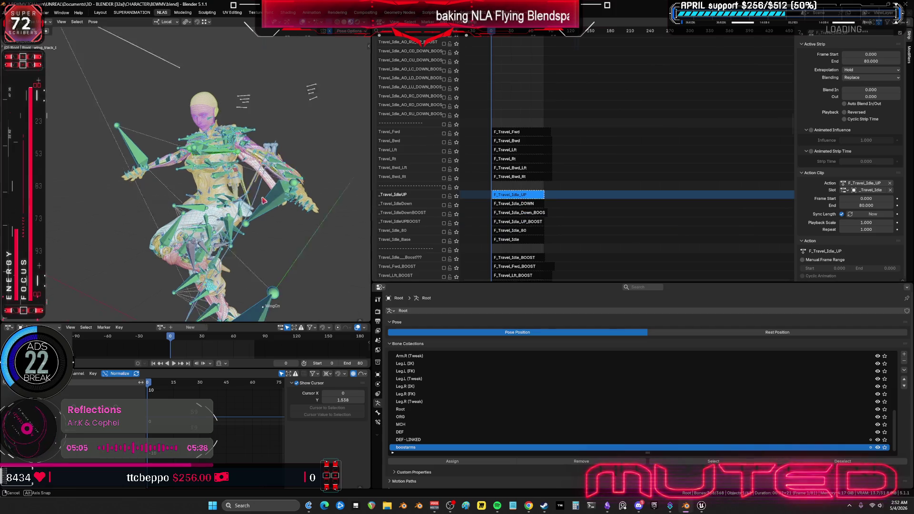
Solo the wings bone collection, make wing_track_r active and disable its Copy Rotation constraint
click(318, 235)
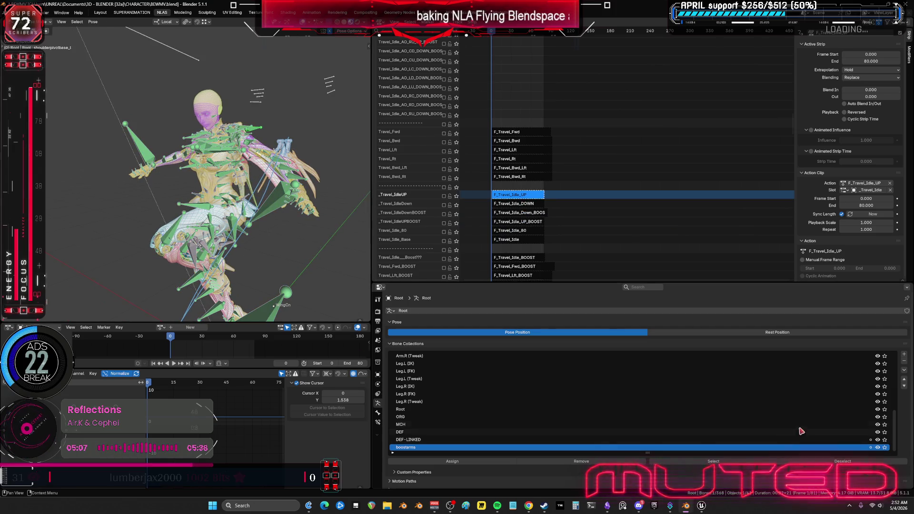
scroll(879, 429, up, 5)
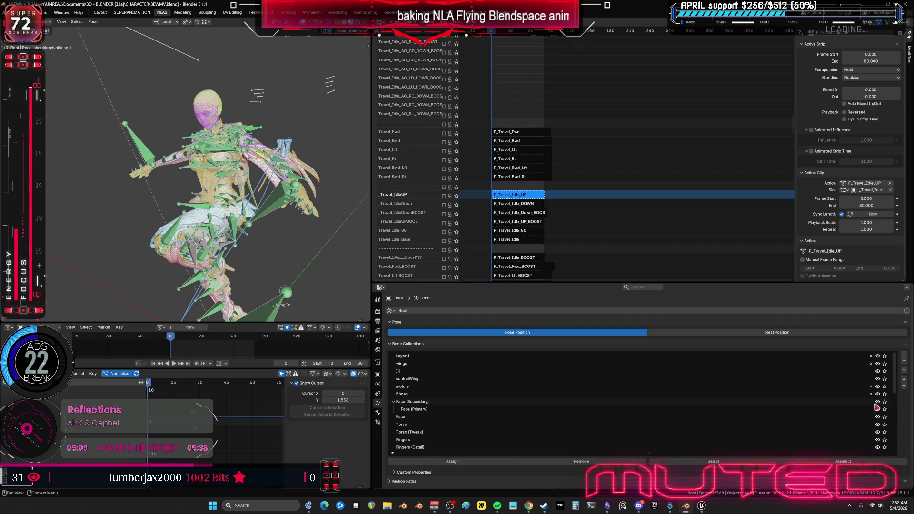
click(885, 364)
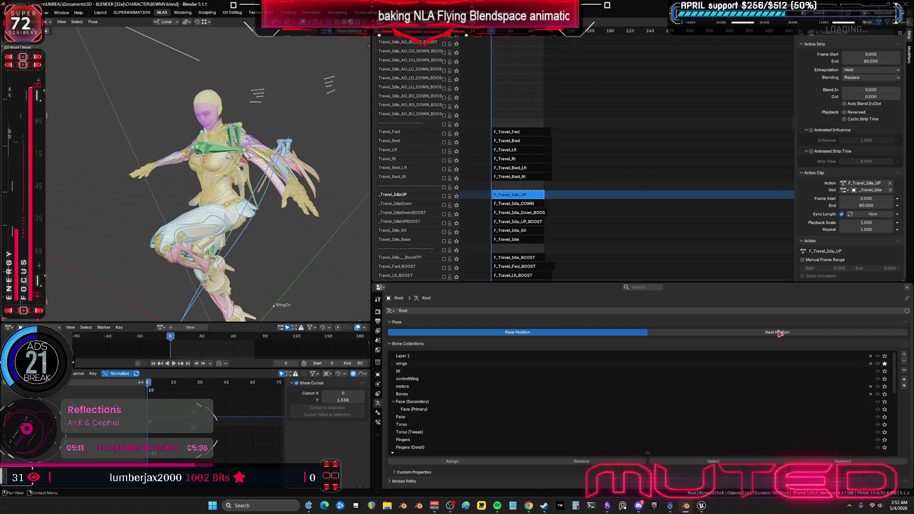
middle_drag(260, 147, 243, 151)
right_click(266, 135)
click(255, 134)
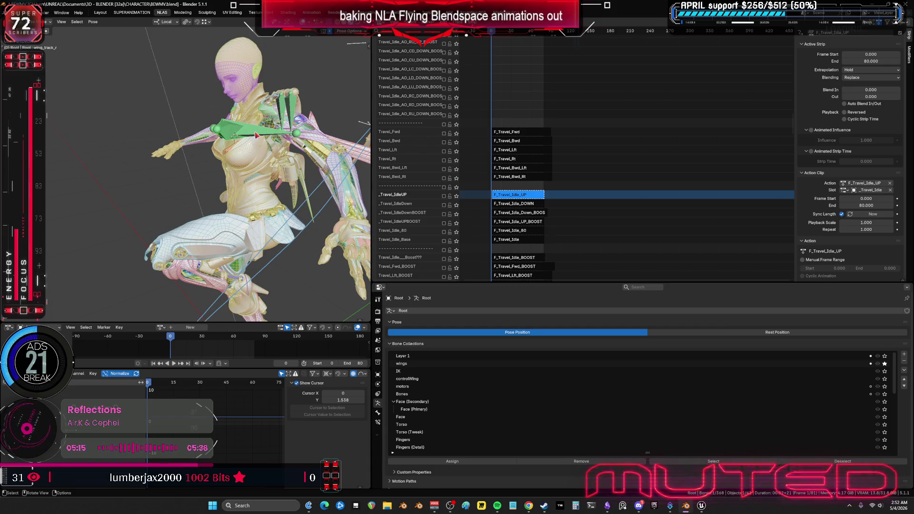
click(378, 422)
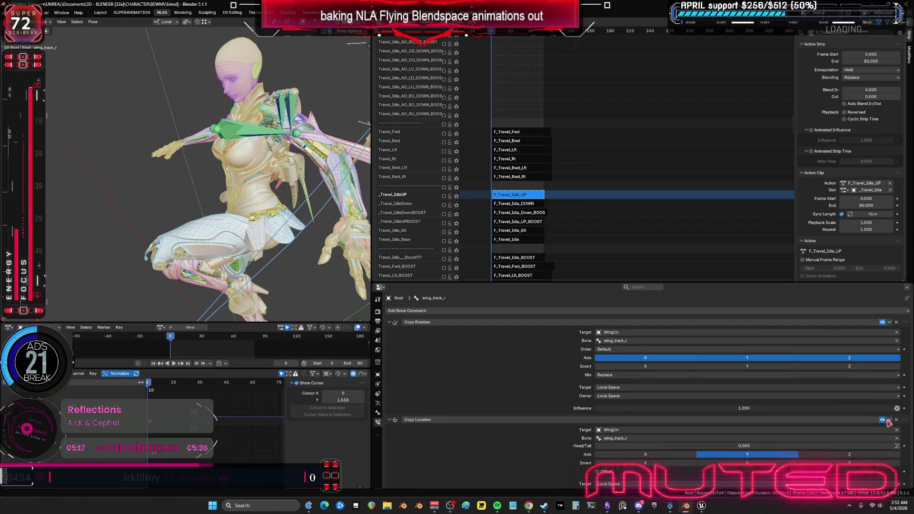
click(883, 323)
Solo the _Travel_IdleUP track and view the character from the side
middle_drag(325, 174, 398, 201)
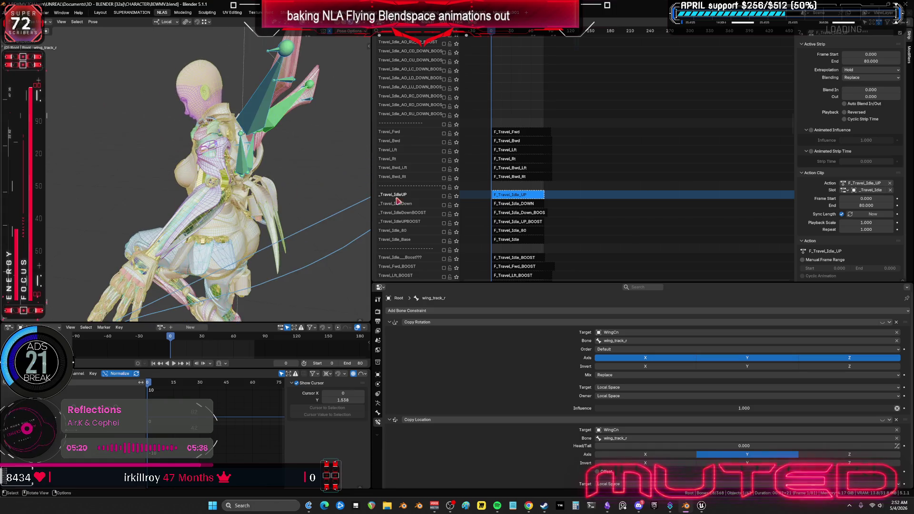
click(456, 198)
scroll(419, 190, down, 3)
mouse_move(333, 191)
middle_down()
mouse_move(263, 189)
mouse_move(233, 228)
middle_up()
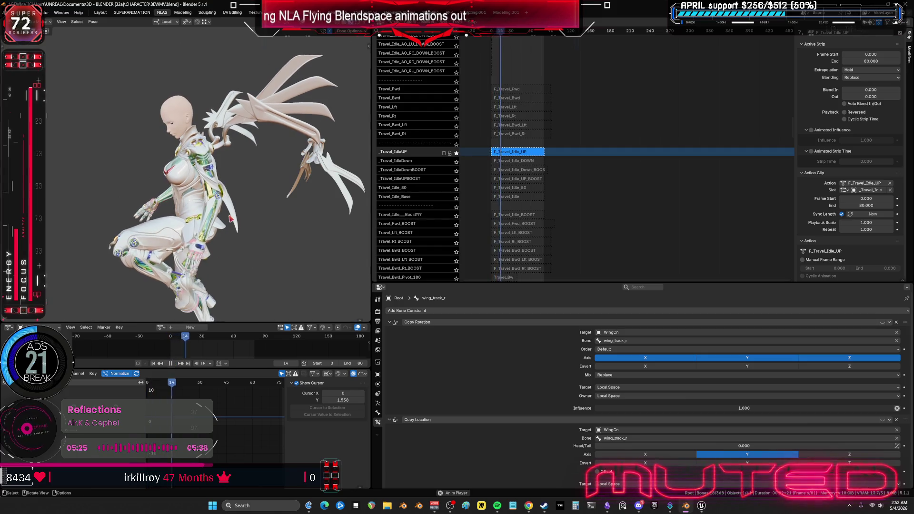
Preview the _Travel_IdleDown, _Travel_IdleDownBOOST and _Travel_IdleUPBOOST tracks by soloing each in turn
middle_drag(314, 188, 286, 184)
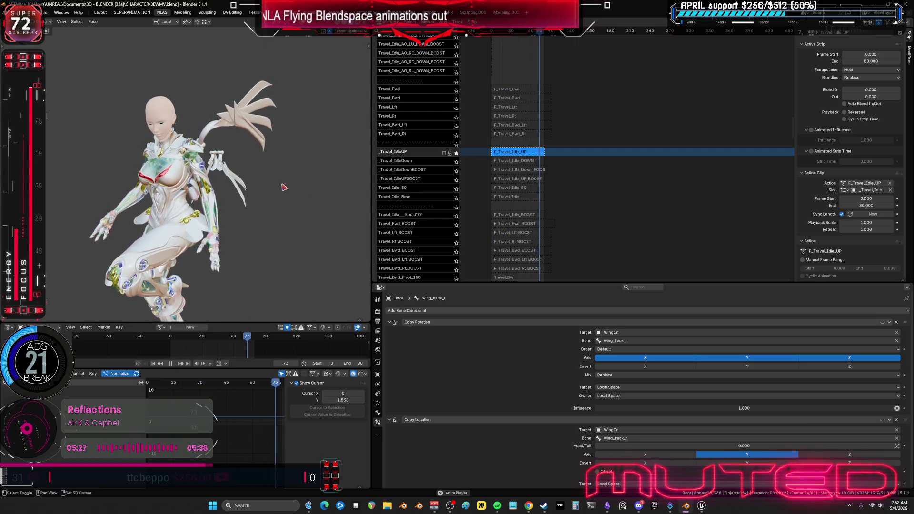
middle_drag(295, 181, 128, 183)
click(457, 163)
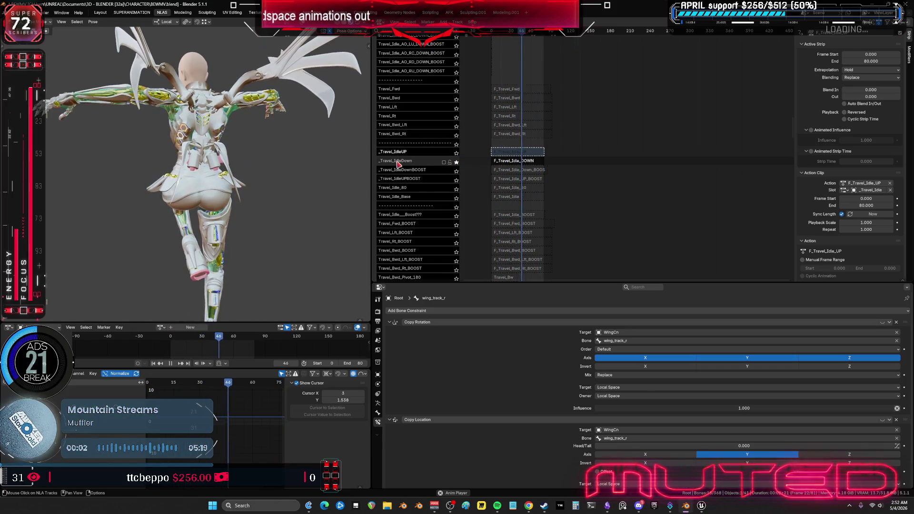
click(456, 172)
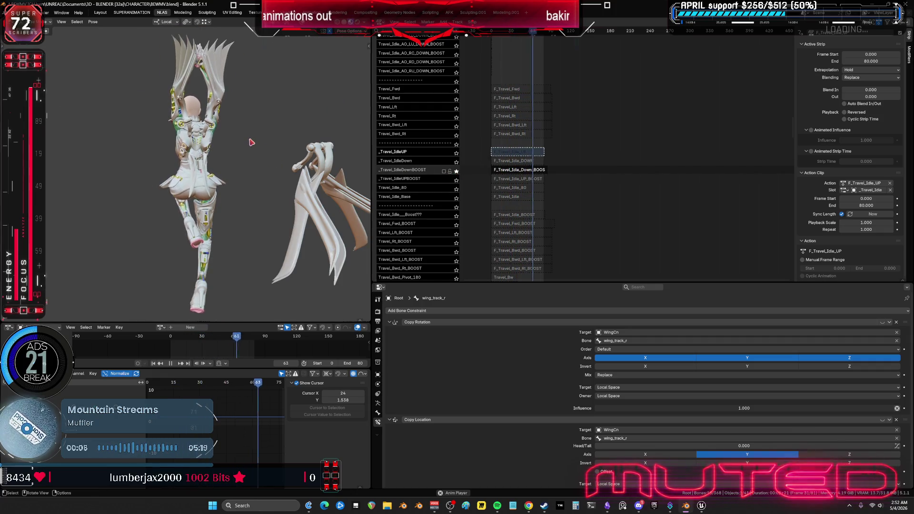
mouse_move(243, 146)
middle_down()
mouse_move(238, 182)
mouse_move(277, 200)
mouse_move(264, 201)
mouse_move(343, 190)
middle_up()
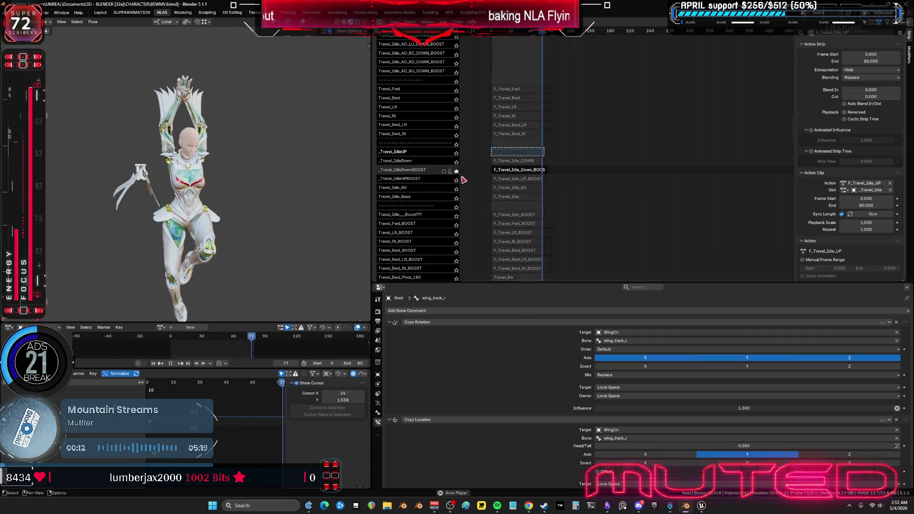
click(456, 179)
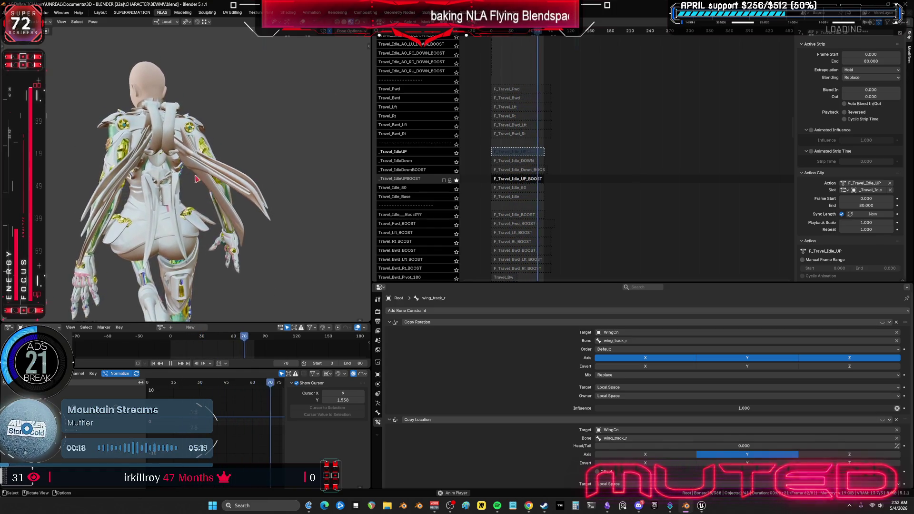
Unsolo all tracks, save BEWMV.blend, and bring up the travel cards in Obsidian
click(457, 181)
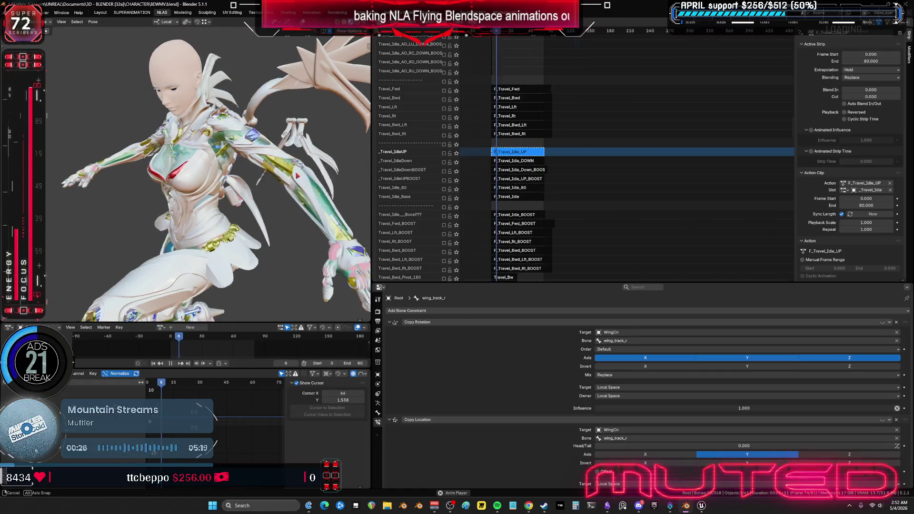
key(ctrl+s)
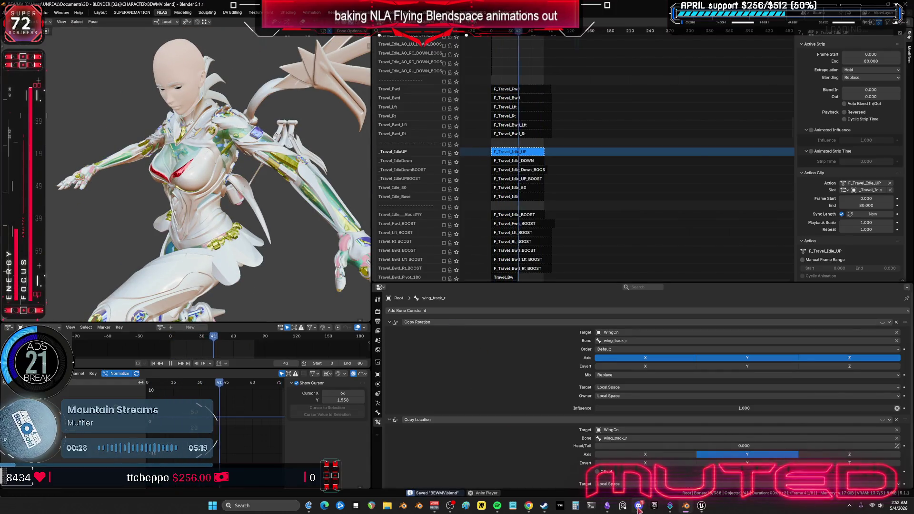
key(alt+Tab)
mouse_move(464, 190)
mouse_down()
mouse_move(439, 268)
mouse_move(484, 241)
mouse_move(572, 108)
mouse_up()
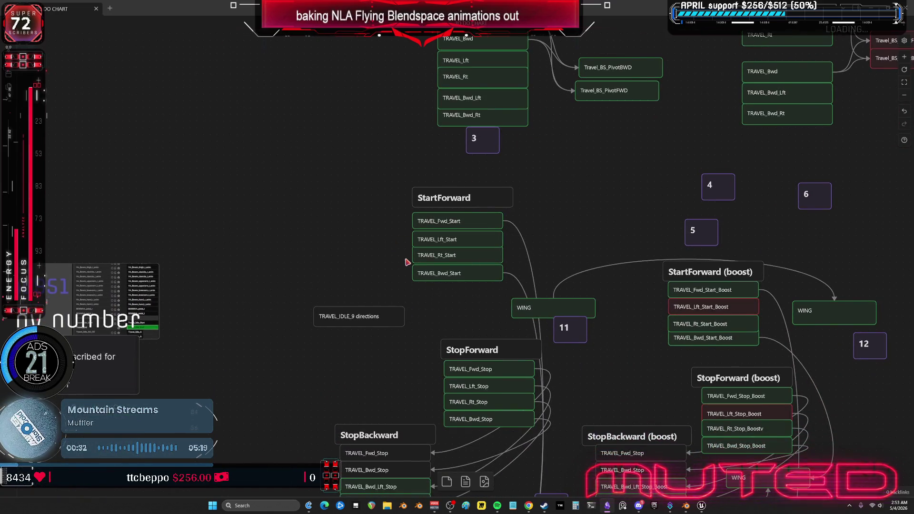
Locate the remake idle note on the chart and delete it
click(362, 322)
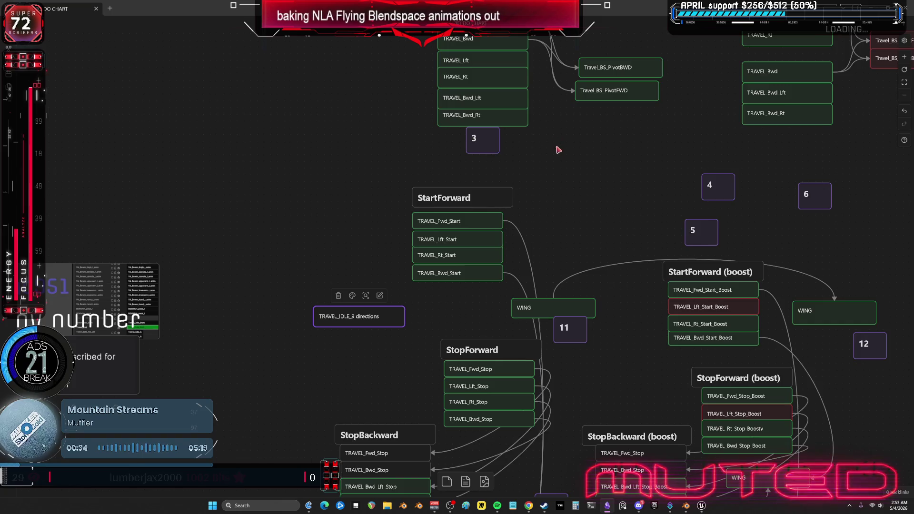
drag(557, 146, 548, 227)
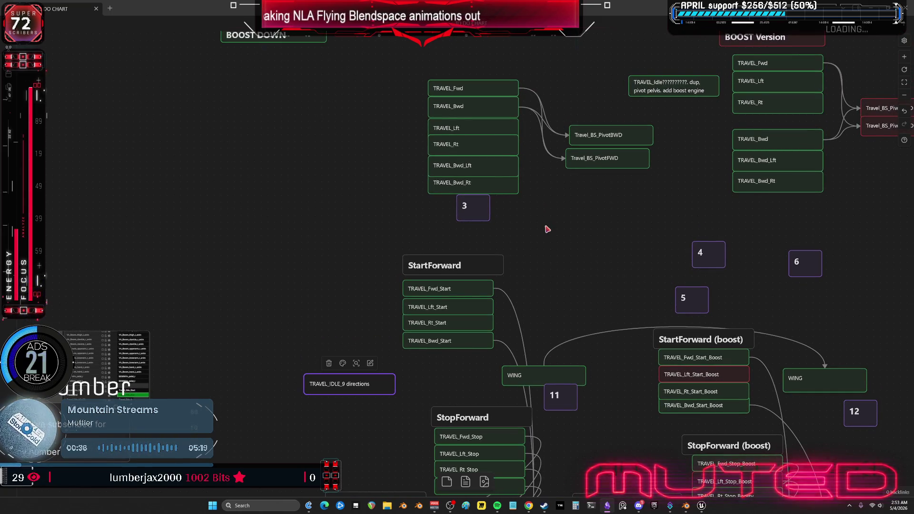
drag(548, 239, 583, 125)
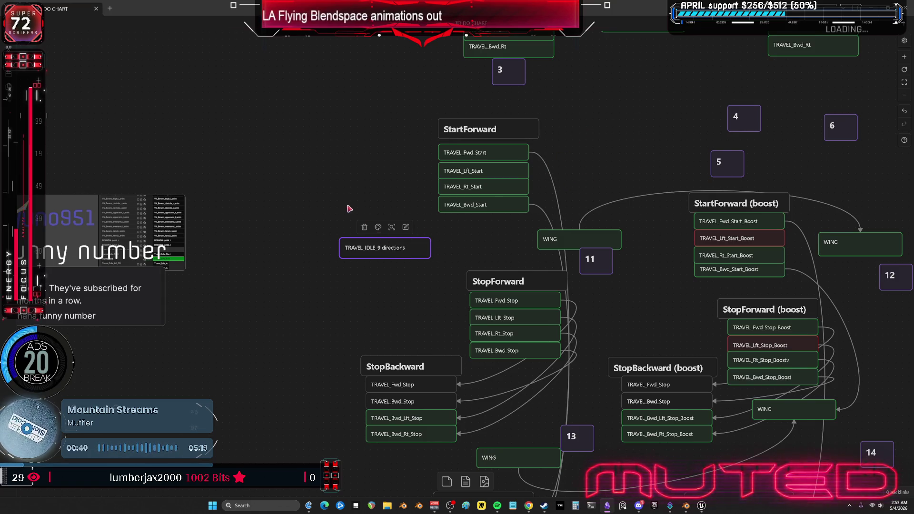
drag(355, 213, 491, 219)
scroll(696, 168, up, 5)
scroll(696, 168, right, 5)
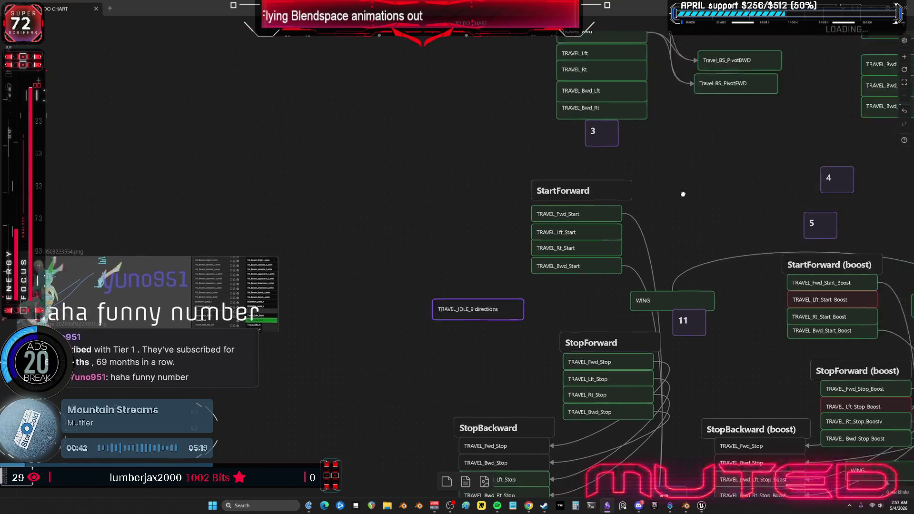
ctrl+scroll(613, 271, down, 10)
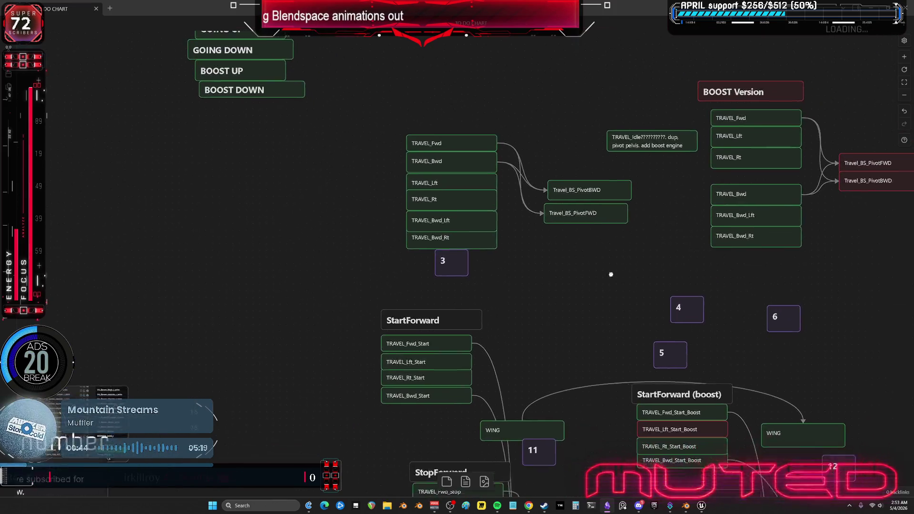
ctrl+scroll(593, 256, up, 10)
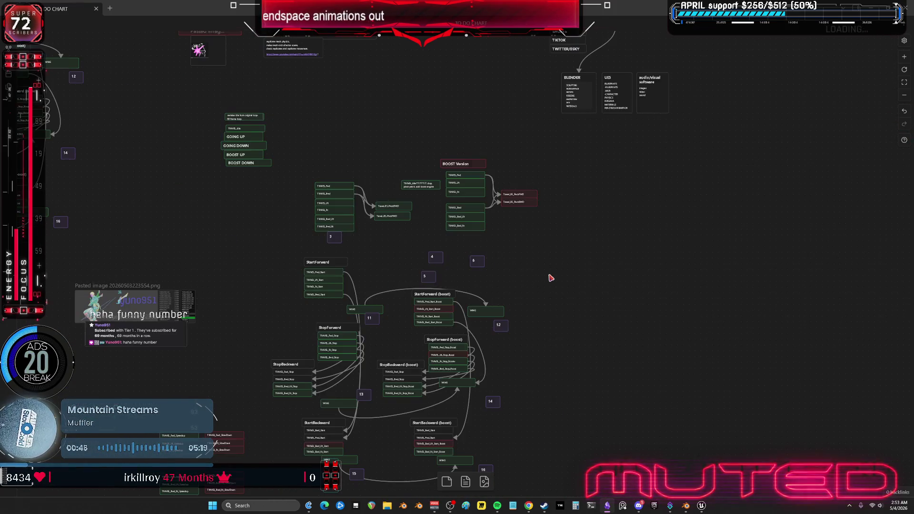
scroll(551, 276, up, 2)
scroll(517, 396, down, 10)
scroll(533, 267, left, 3)
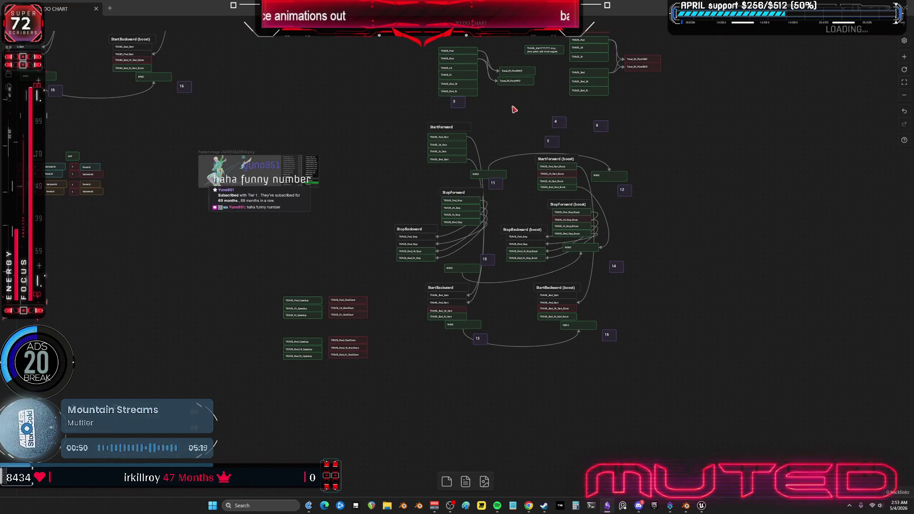
middle_drag(514, 110, 516, 143)
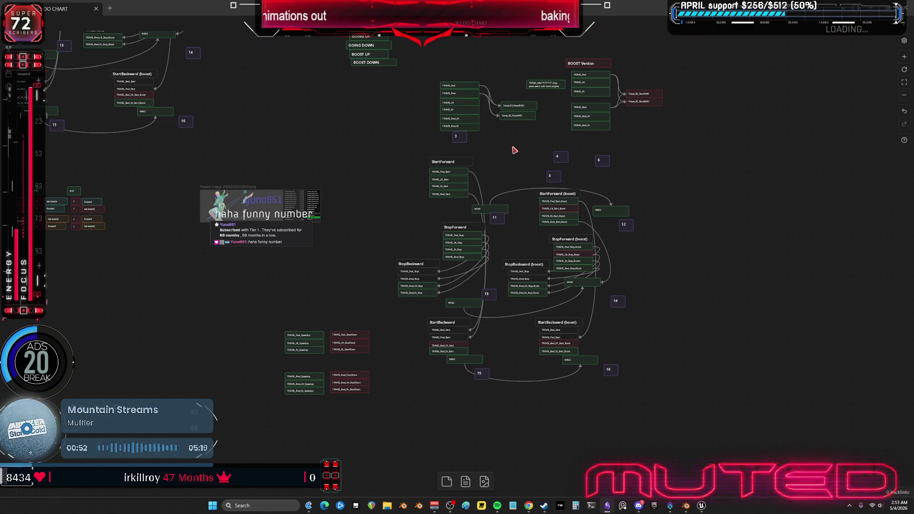
scroll(428, 169, up, 3)
ctrl+scroll(424, 138, up, 6)
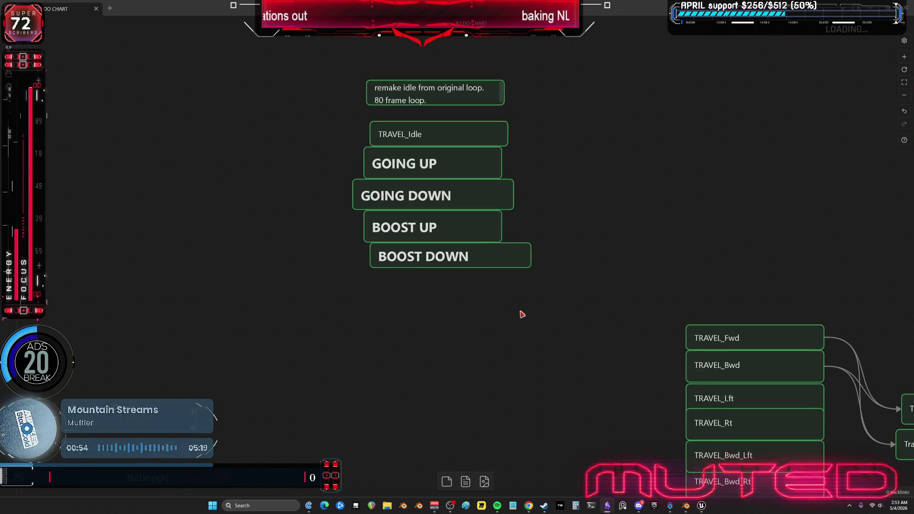
ctrl+scroll(595, 370, down, 5)
ctrl+scroll(535, 216, up, 5)
scroll(542, 218, left, 2)
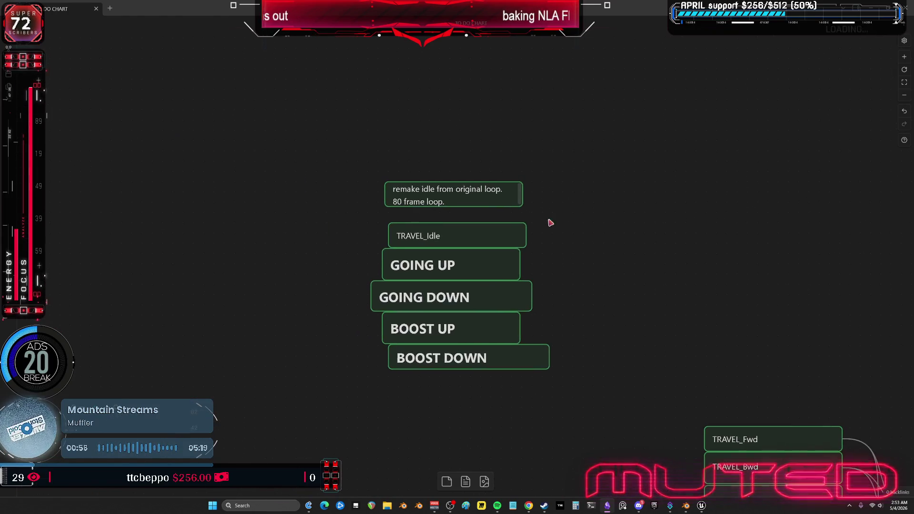
drag(465, 151, 449, 214)
key(Delete)
Delete the TRAVEL_Idle, GOING UP, GOING DOWN, BOOST UP and BOOST DOWN cards
drag(490, 170, 457, 393)
key(Delete)
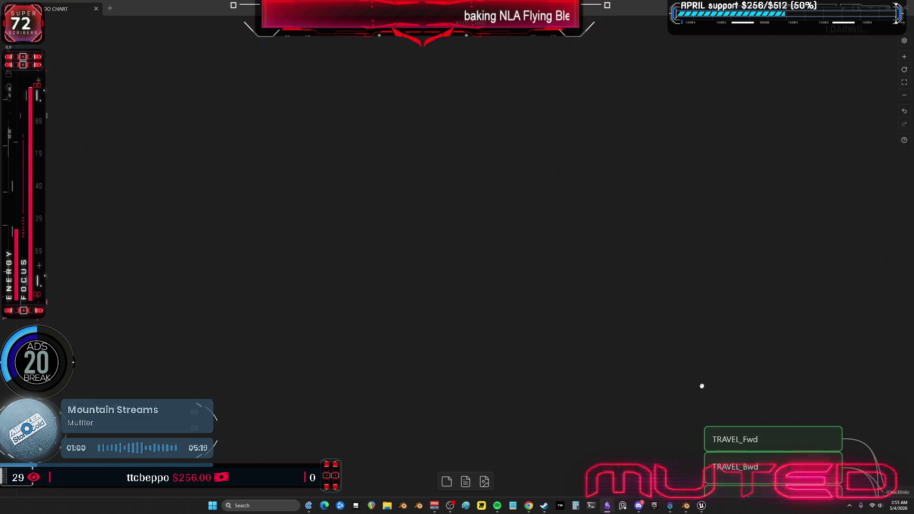
middle_drag(700, 387, 496, 134)
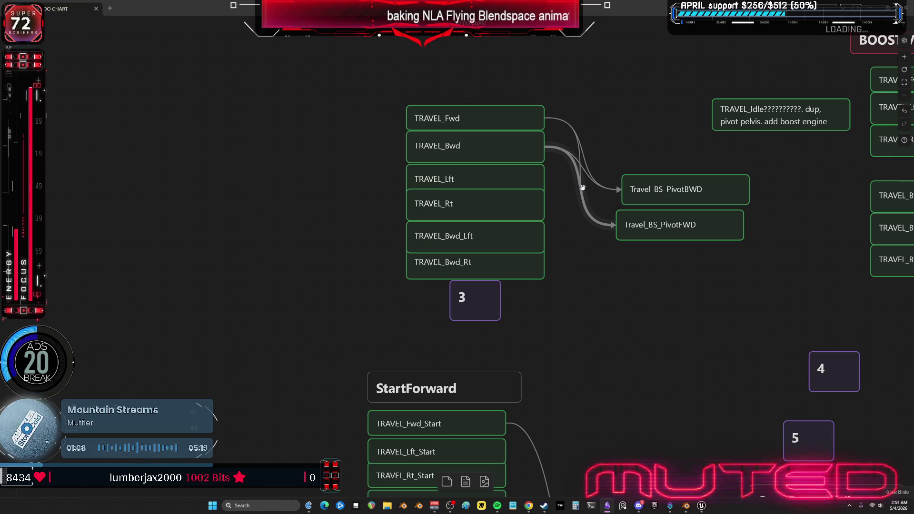
Regroup the TRAVEL direction cards and shift both Travel_BS_Pivot cards left
scroll(683, 272, down, 3)
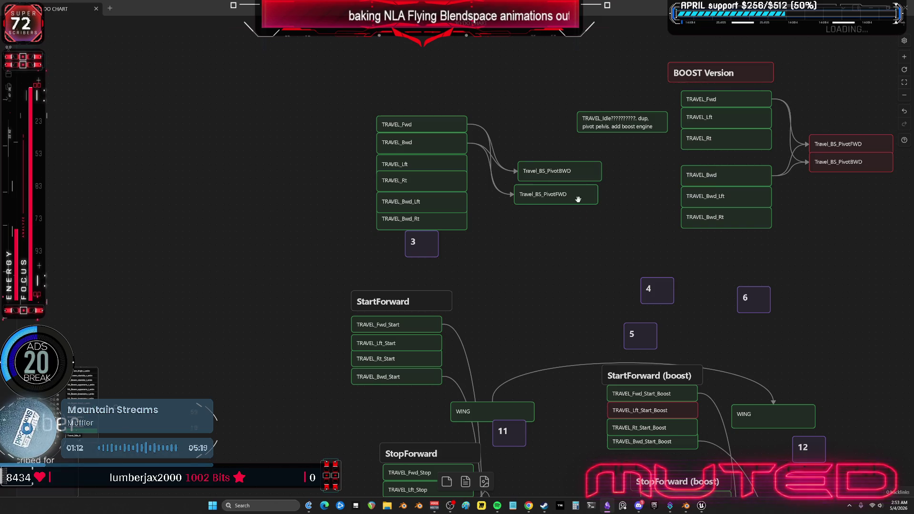
click(450, 142)
click(432, 164)
click(433, 182)
click(430, 204)
click(431, 217)
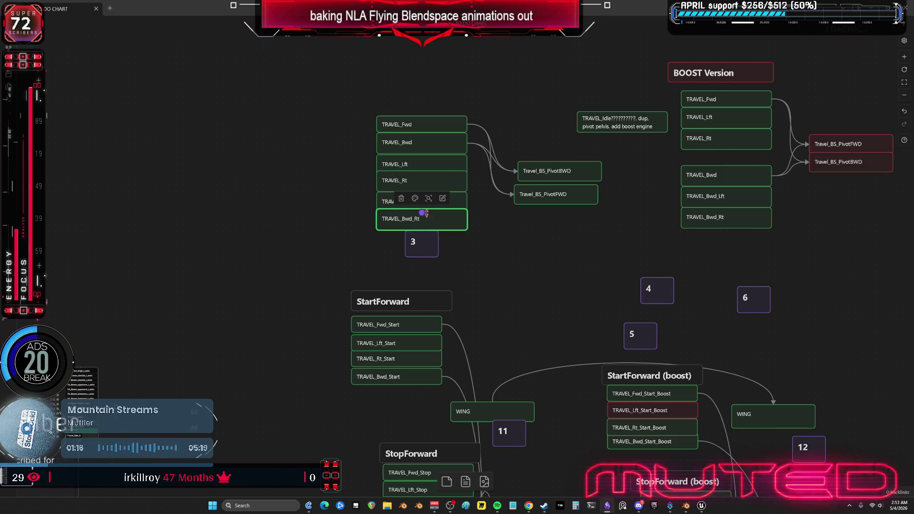
mouse_move(363, 96)
mouse_down()
mouse_move(470, 233)
mouse_move(344, 238)
mouse_up()
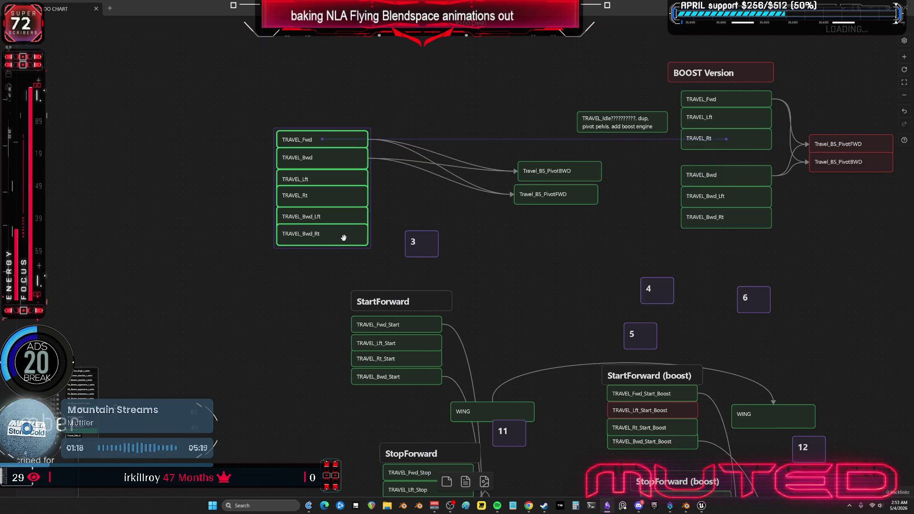
drag(418, 244, 393, 227)
mouse_move(506, 168)
mouse_down()
mouse_move(602, 206)
mouse_move(583, 175)
mouse_move(543, 167)
mouse_up()
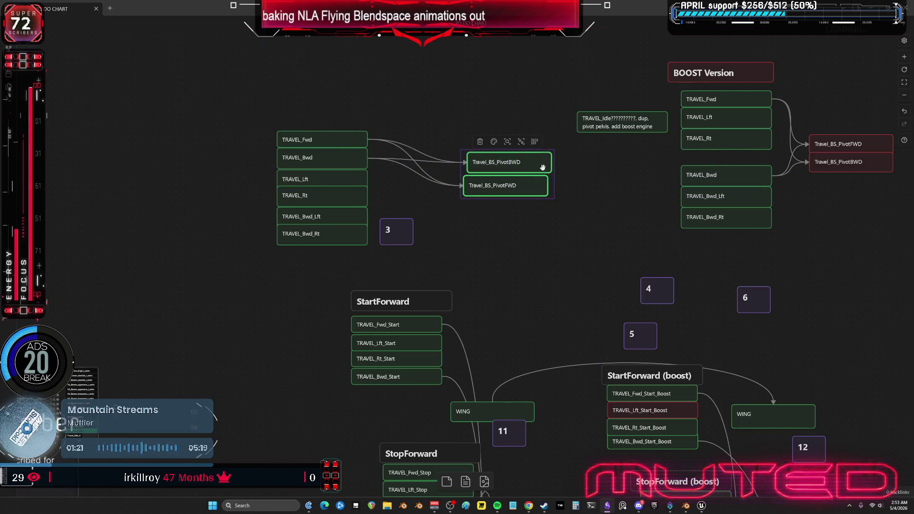
Delete the TRAVEL_Idle question note and move the BOOST Version group and its pivot cards left
click(636, 125)
key(Delete)
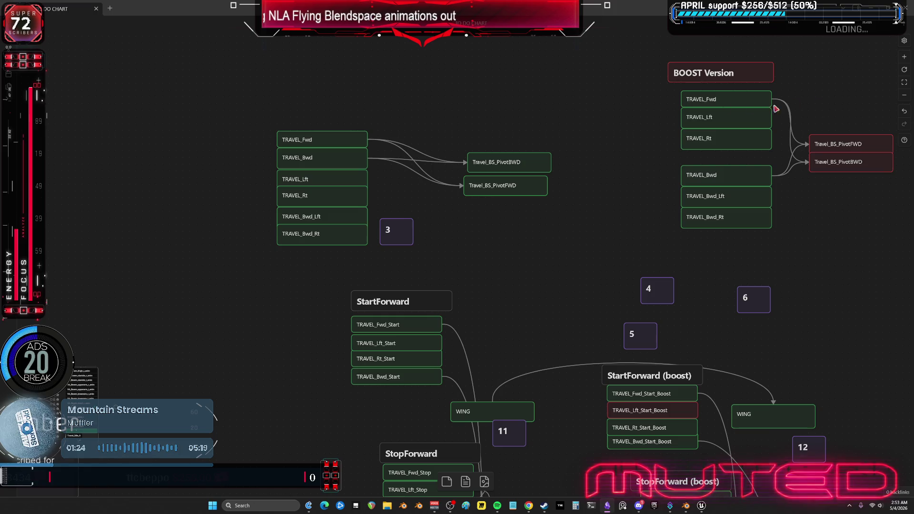
middle_drag(631, 135, 623, 166)
mouse_move(657, 58)
mouse_down()
mouse_move(770, 221)
mouse_move(770, 270)
mouse_move(618, 277)
mouse_up()
drag(890, 110, 799, 221)
mouse_move(851, 198)
mouse_down()
mouse_move(723, 215)
mouse_move(762, 216)
mouse_up()
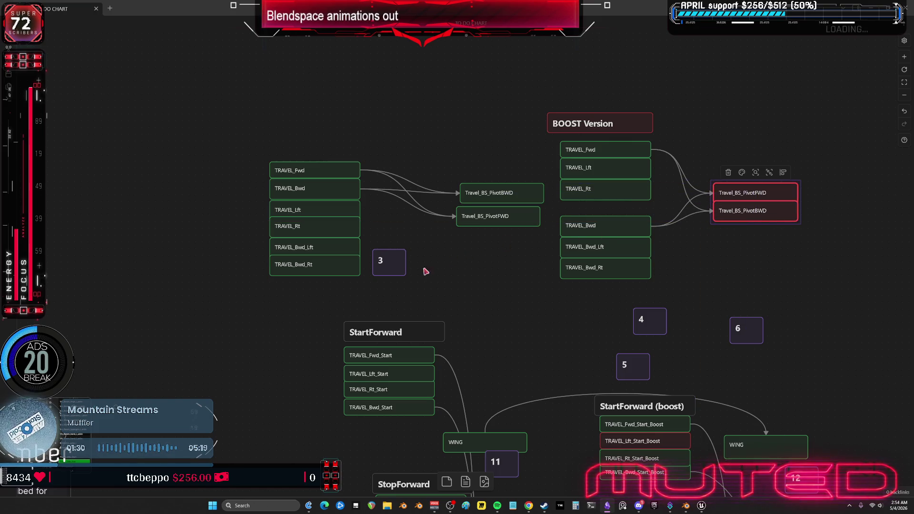
Look over the StopForward and StopBackward groups, then return to Blender
mouse_move(487, 328)
middle_down()
mouse_move(539, 240)
mouse_move(559, 181)
middle_up()
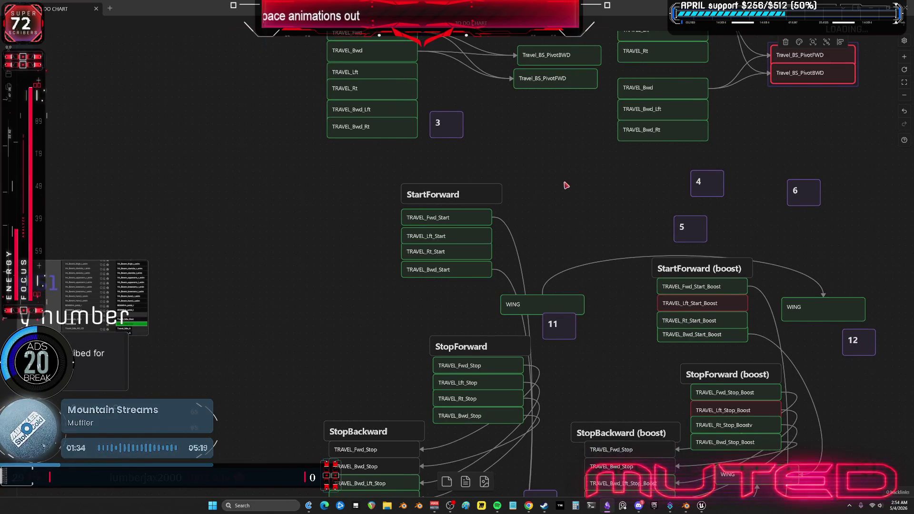
scroll(586, 196, down, 3)
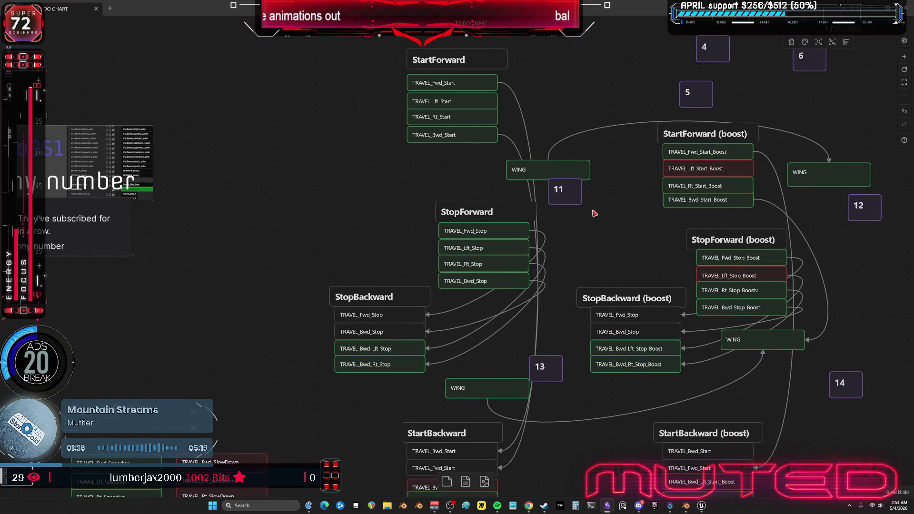
middle_drag(606, 220, 578, 159)
scroll(577, 159, down, 4)
scroll(585, 255, up, 5)
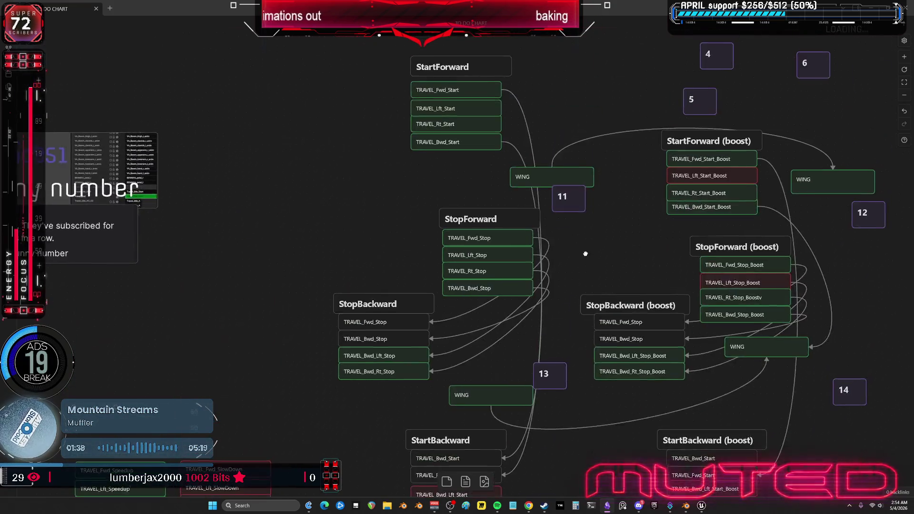
middle_drag(585, 255, 673, 391)
scroll(528, 228, up, 3)
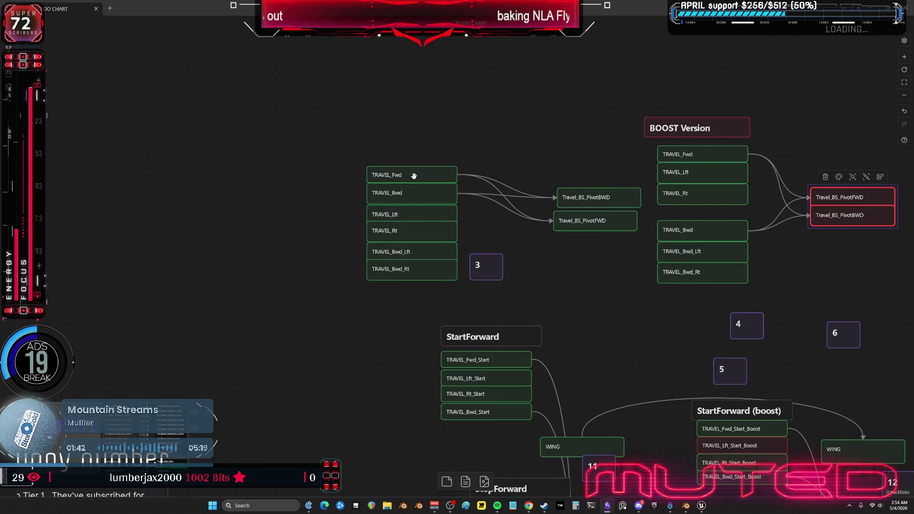
click(687, 505)
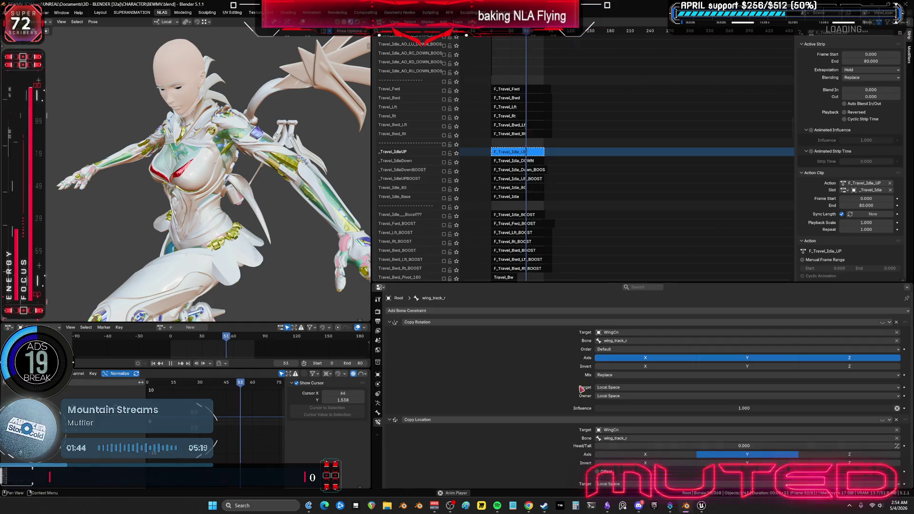
Review the Start, Stop, Speedup and SlowDown tracks, then solo the Travel_Fwd track
scroll(557, 145, down, 5)
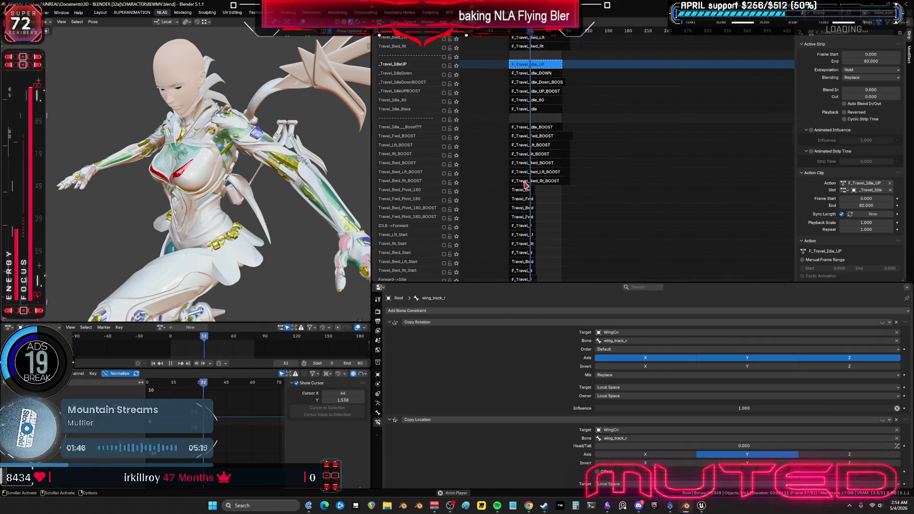
middle_drag(502, 178, 516, 137)
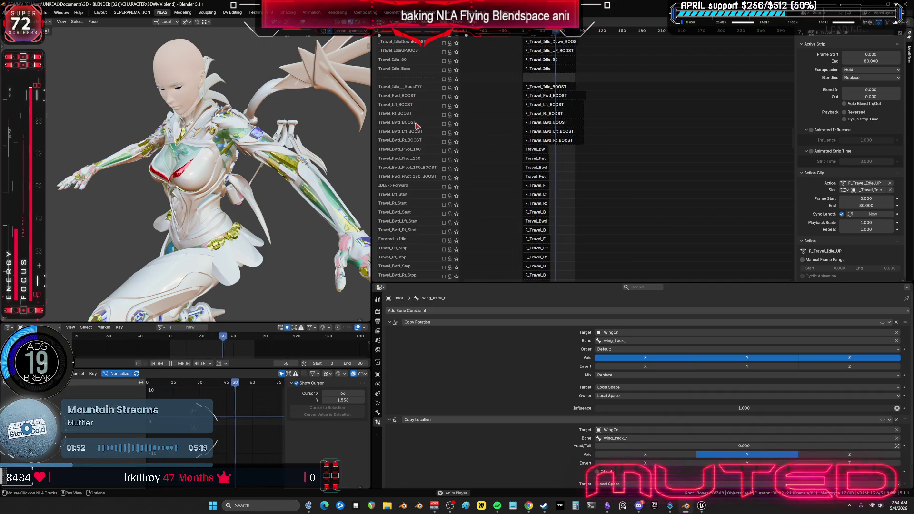
middle_drag(434, 194, 439, 106)
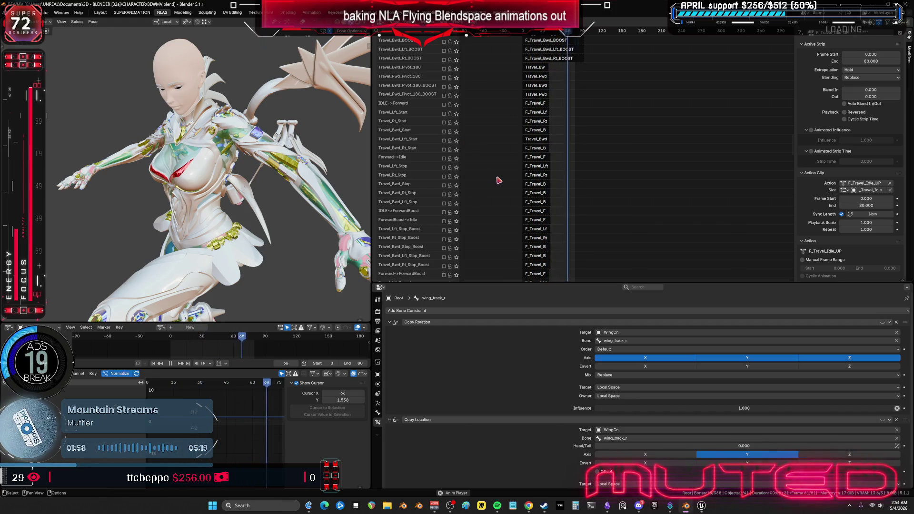
scroll(538, 83, down, 6)
mouse_move(509, 225)
middle_down()
mouse_move(502, 117)
mouse_move(504, 130)
middle_up()
scroll(510, 76, up, 4)
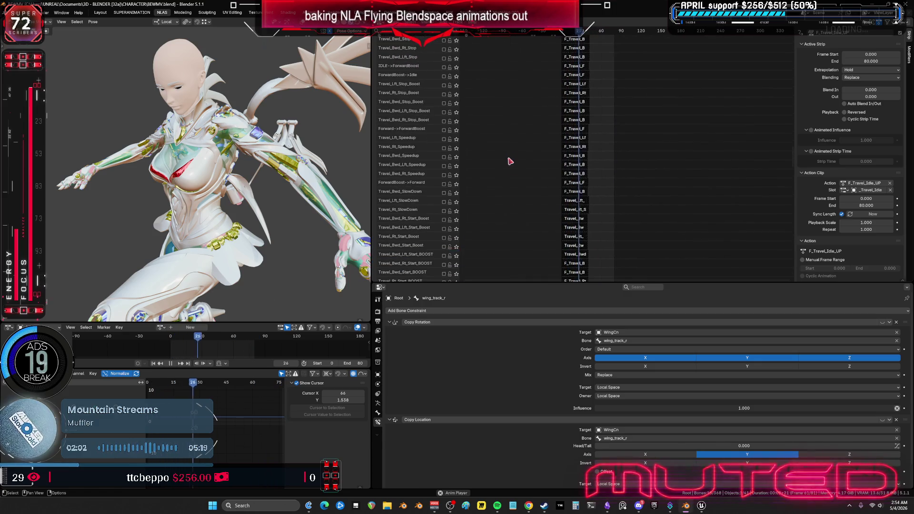
middle_drag(510, 76, 524, 198)
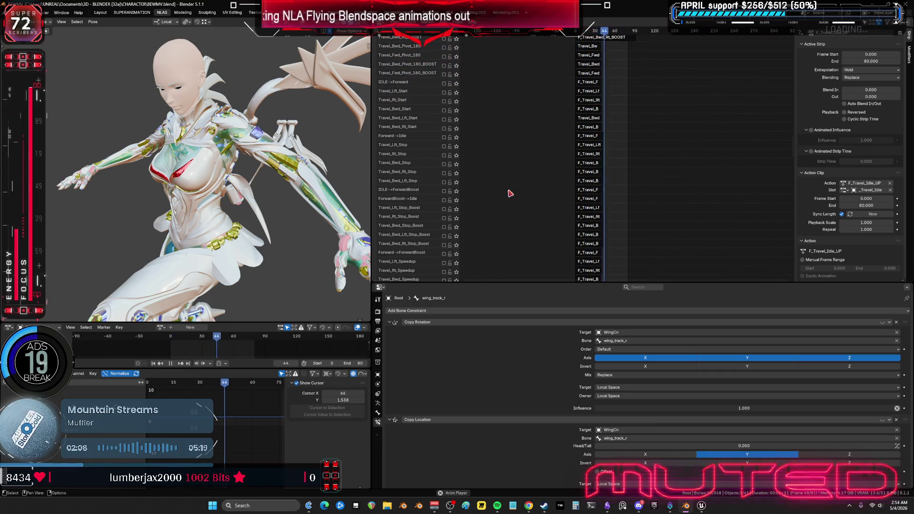
mouse_move(504, 83)
middle_down()
mouse_move(526, 175)
mouse_move(494, 106)
mouse_move(479, 117)
mouse_move(465, 223)
middle_up()
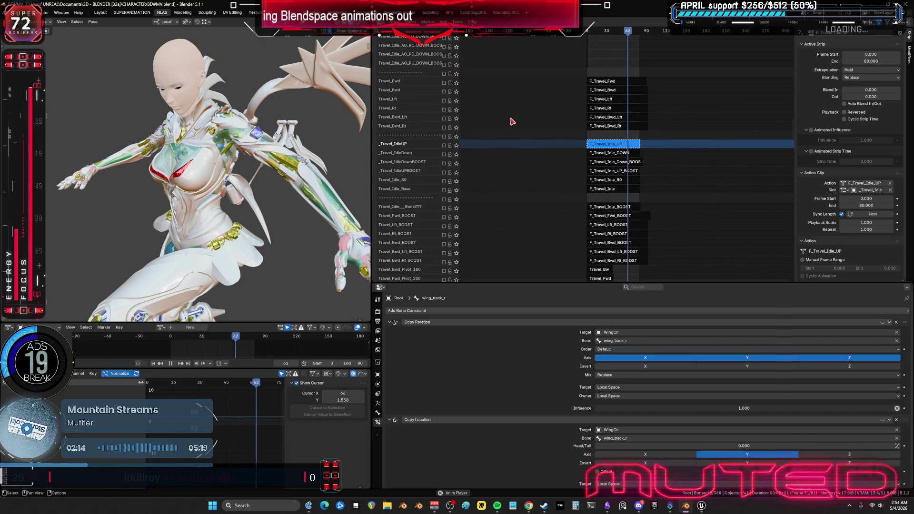
click(456, 83)
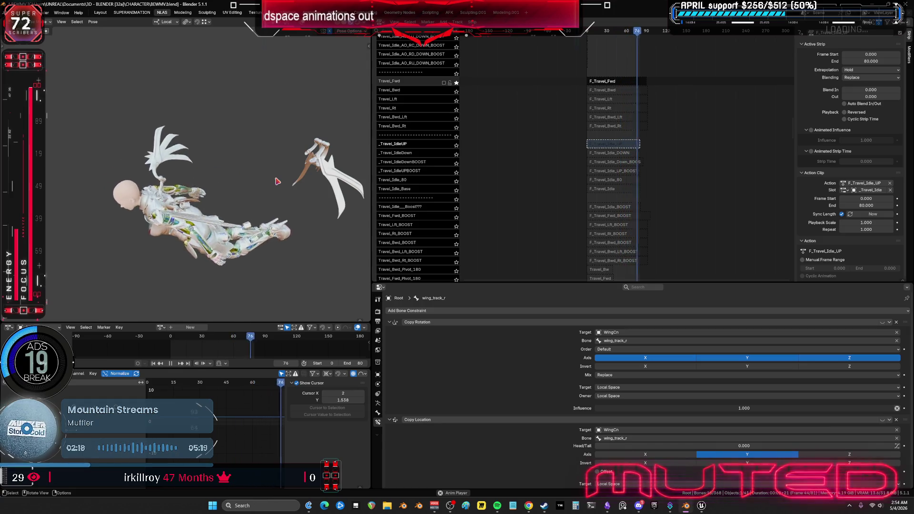
Set the scene end frame to 90 to match the F_Travel_Fwd strip
click(632, 81)
double_click(352, 363)
text(90)
key(Return)
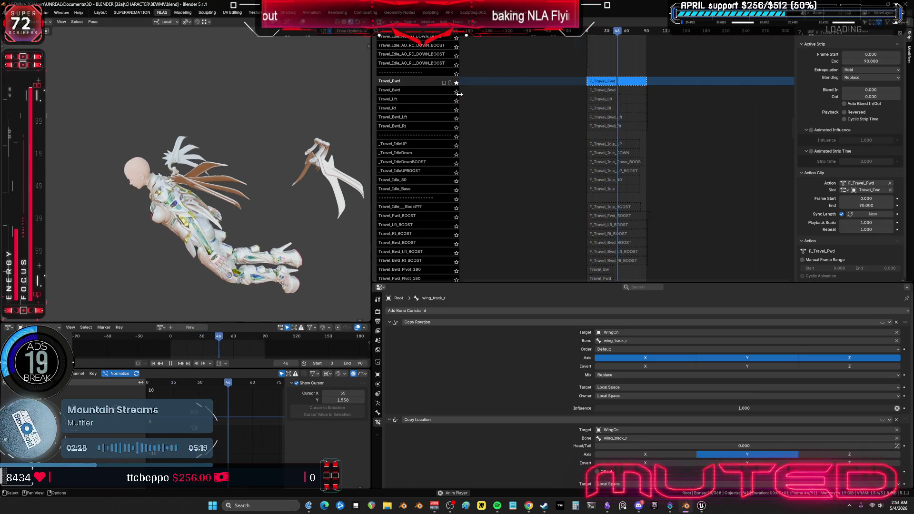
Preview the Travel_Bwd, Travel_Lft, Travel_Rt, Travel_Bwd_Lft and Travel_Bwd_Rt tracks by soloing each
mouse_move(352, 157)
middle_down()
mouse_move(304, 200)
mouse_move(197, 242)
middle_up()
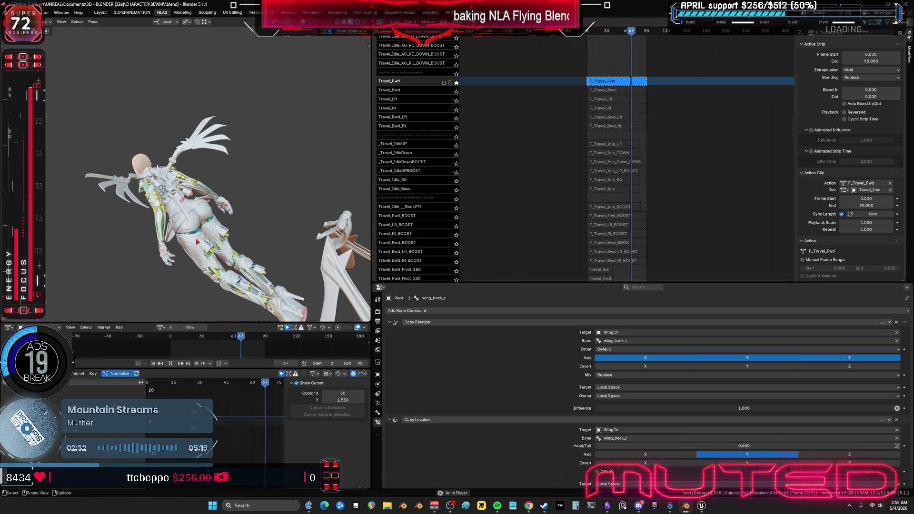
click(456, 92)
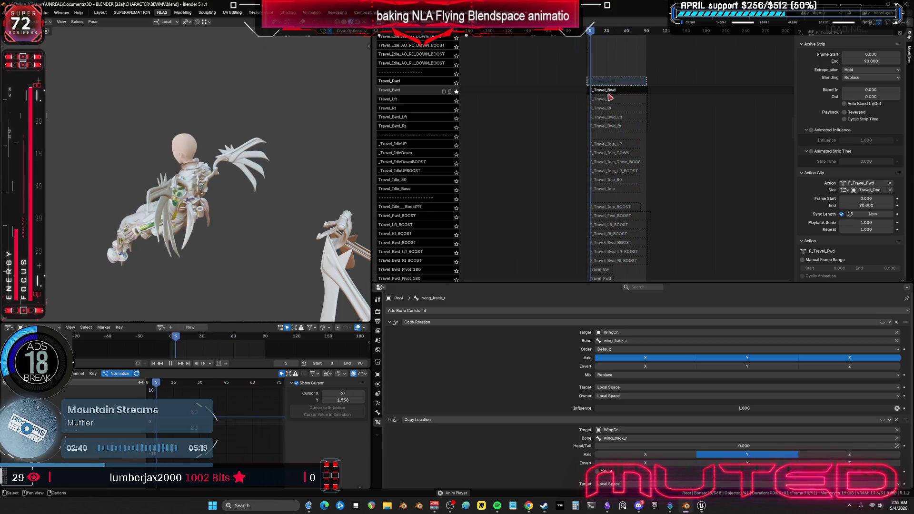
click(587, 95)
mouse_move(273, 157)
middle_down()
mouse_move(138, 170)
mouse_move(342, 138)
middle_up()
click(456, 101)
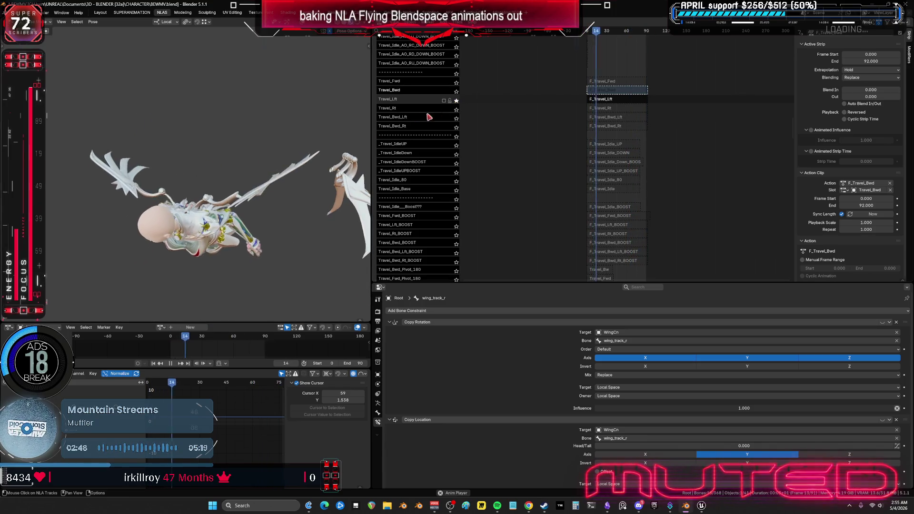
click(456, 110)
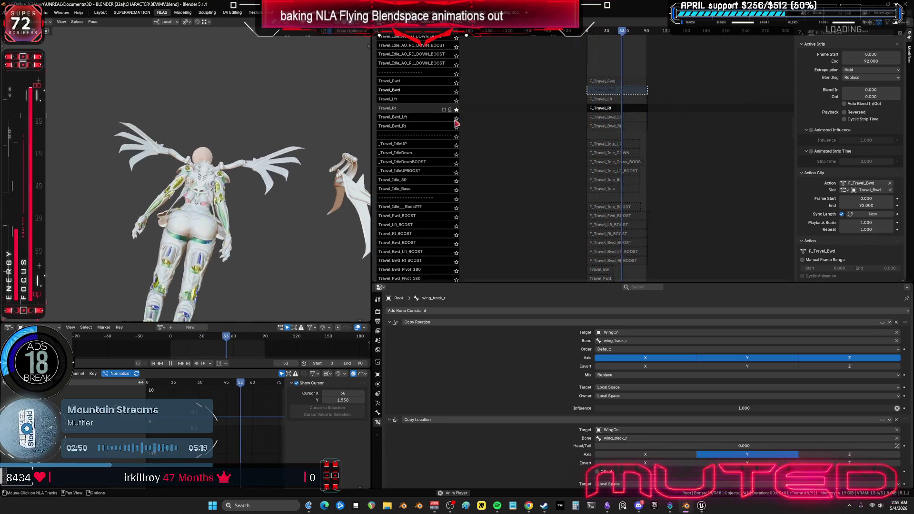
click(456, 117)
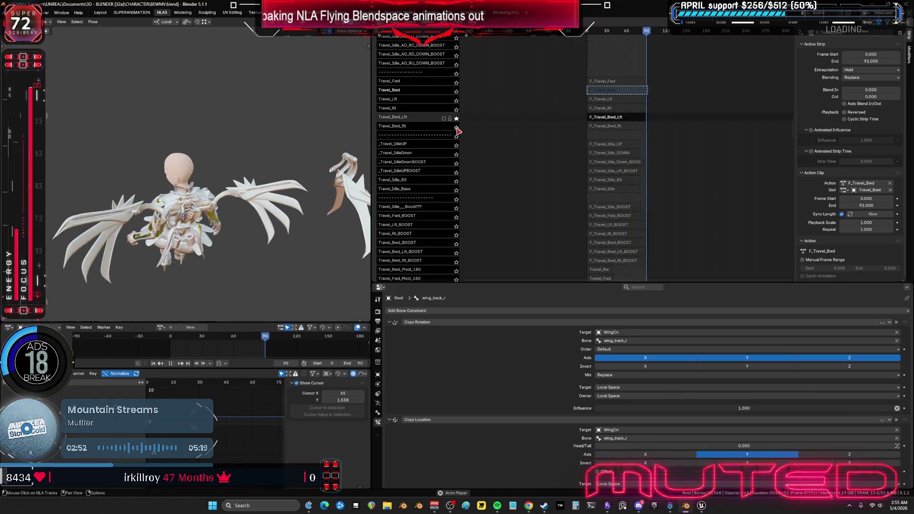
click(456, 127)
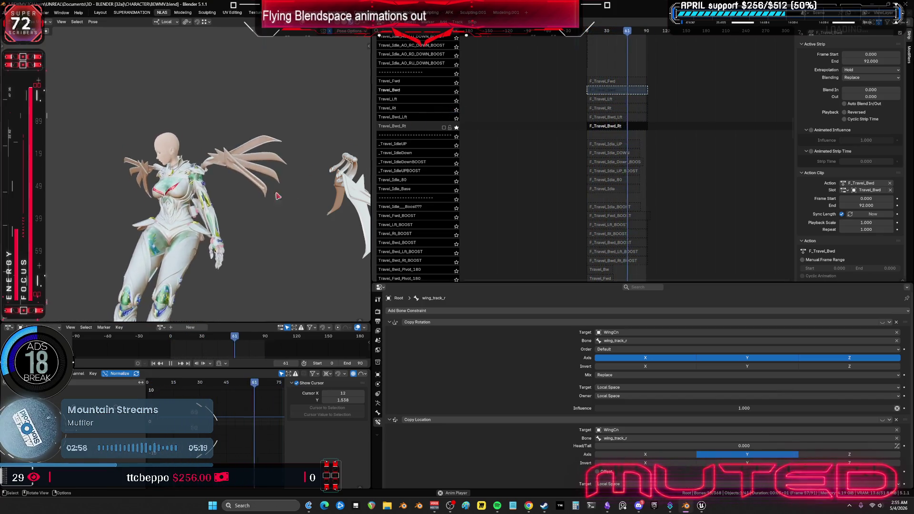
Stop animation playback and bring the strip properties sidebar back
ctrl+middle_drag(249, 407, 217, 405)
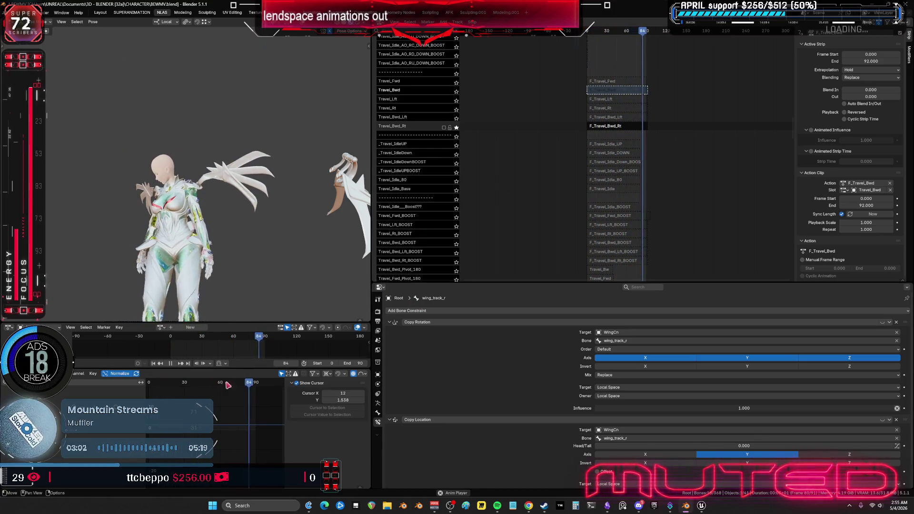
click(173, 364)
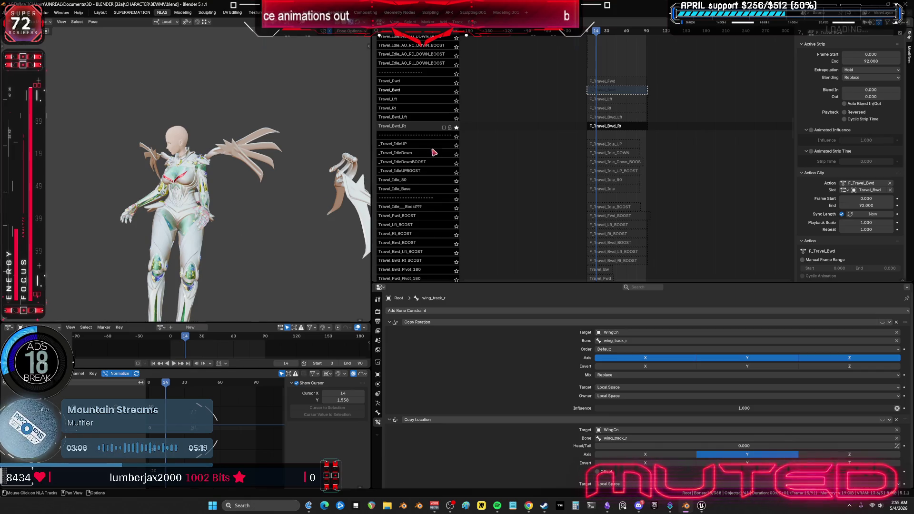
key(n)
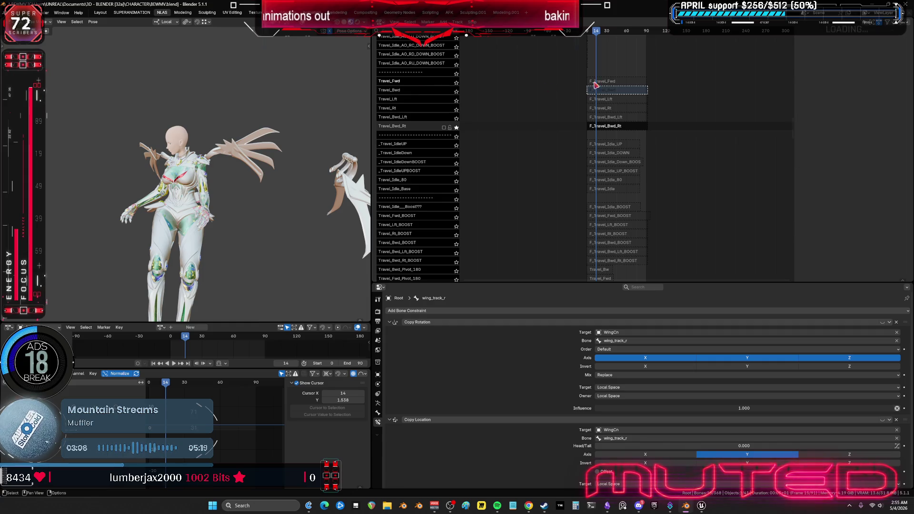
key(n)
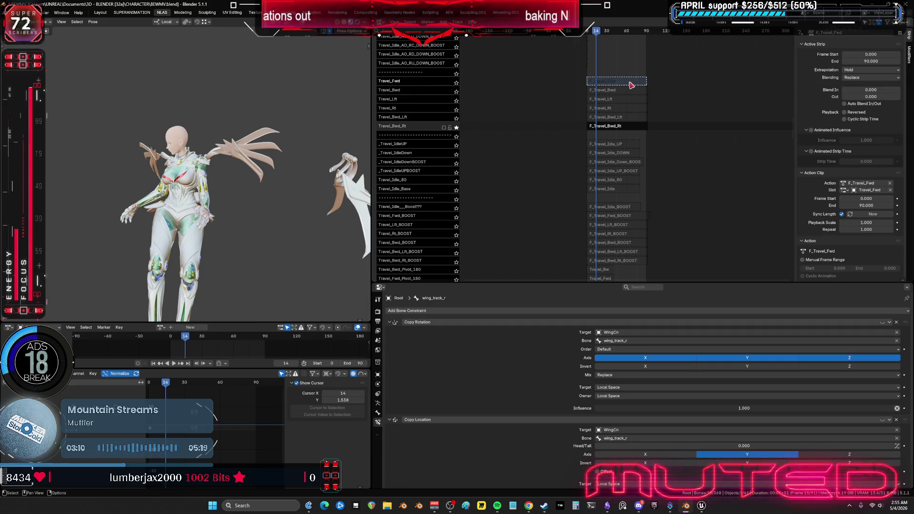
Check each direction strip's frame range, then re-select F_Travel_Fwd and solo Travel_Fwd again
click(624, 92)
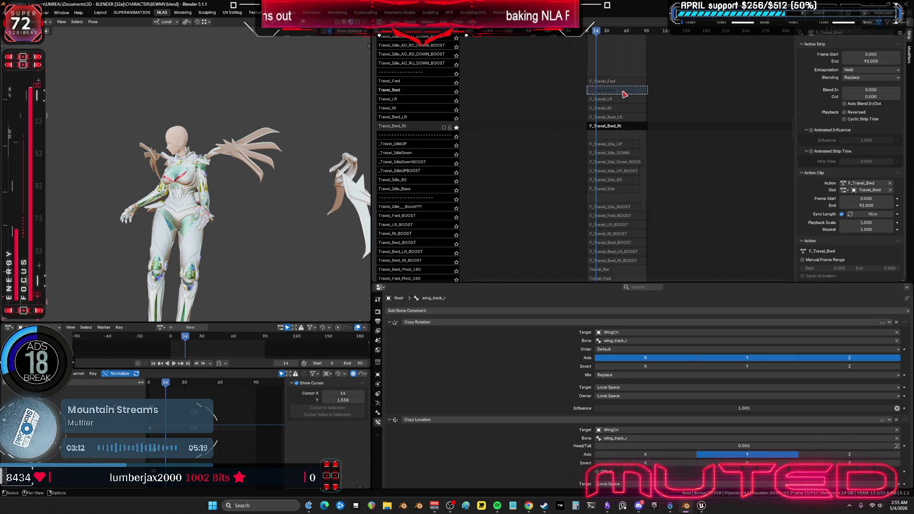
click(619, 100)
click(620, 109)
click(623, 119)
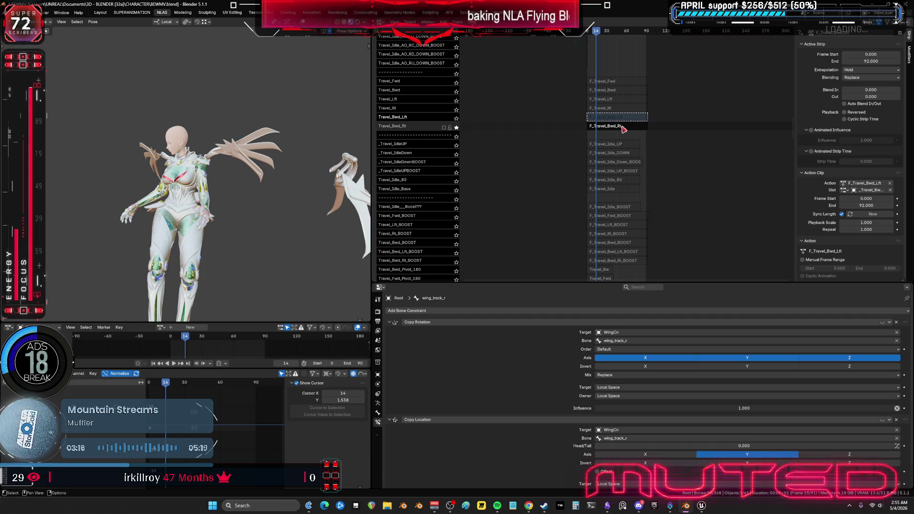
click(624, 128)
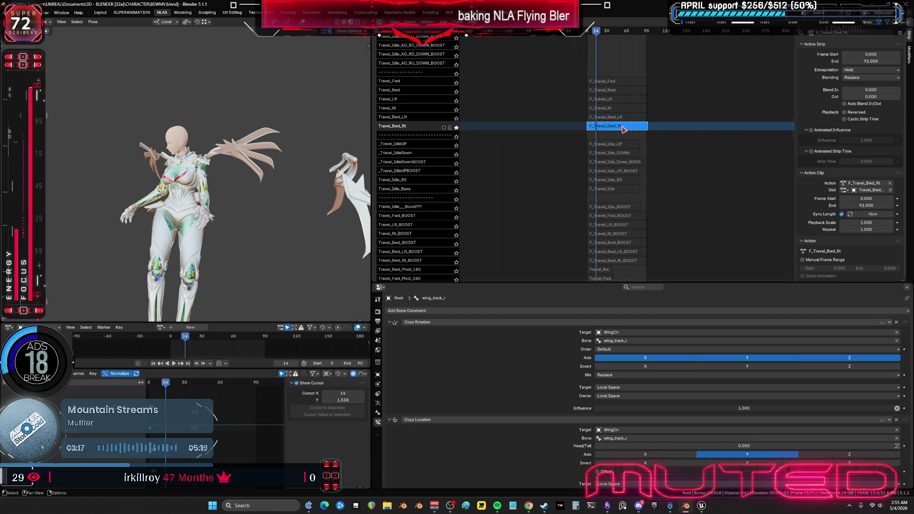
click(614, 82)
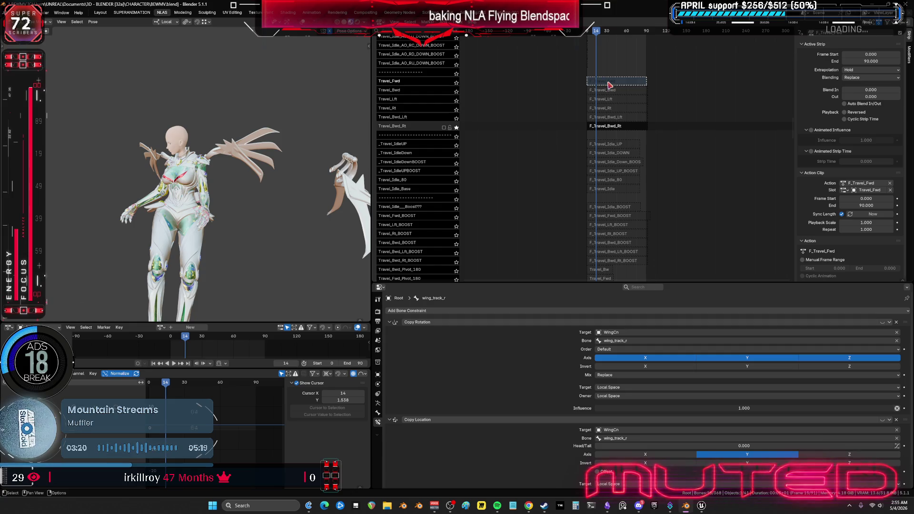
click(457, 83)
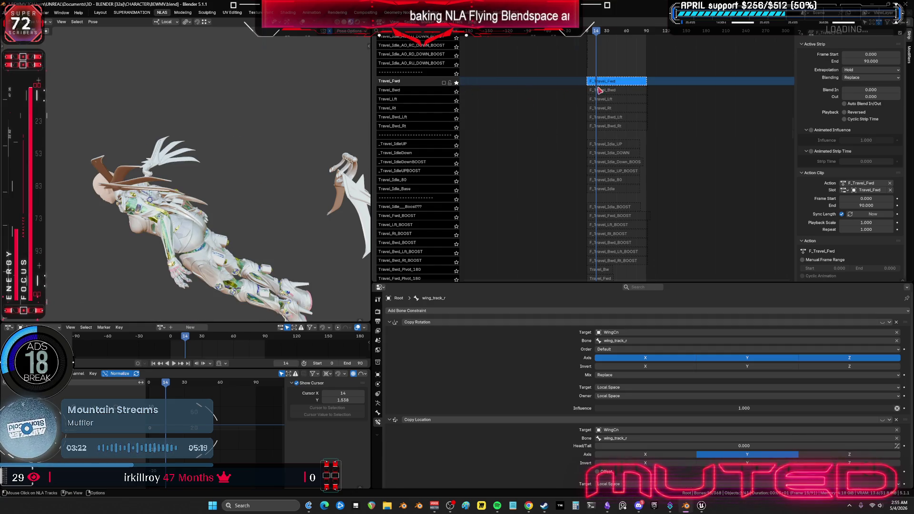
Turn on bone overlays and unhide the IK bone collection in the Armature Data properties
key(shift+alt+z)
middle_drag(224, 143, 203, 151)
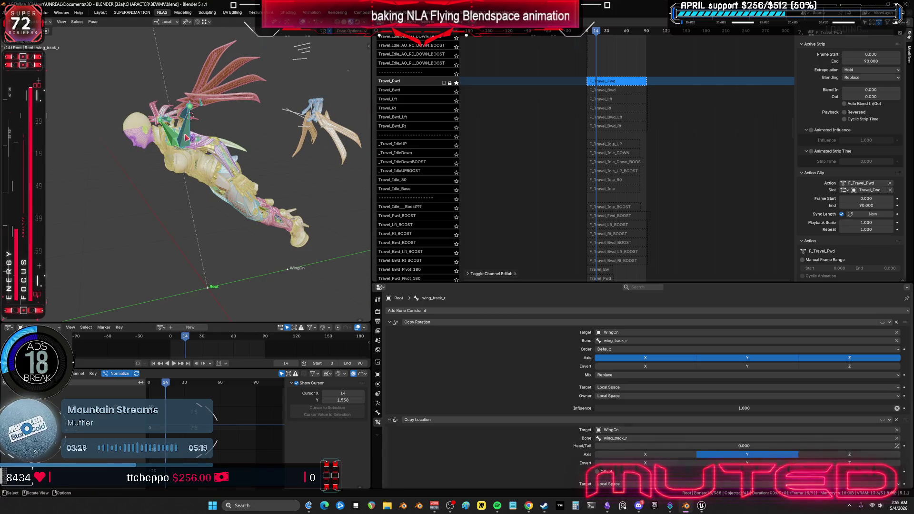
key(shift+ctrl+m)
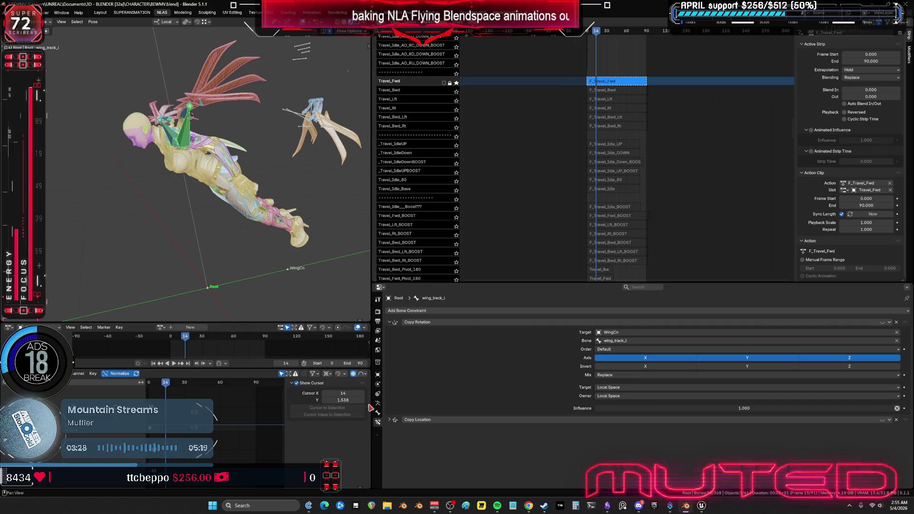
click(378, 413)
click(378, 404)
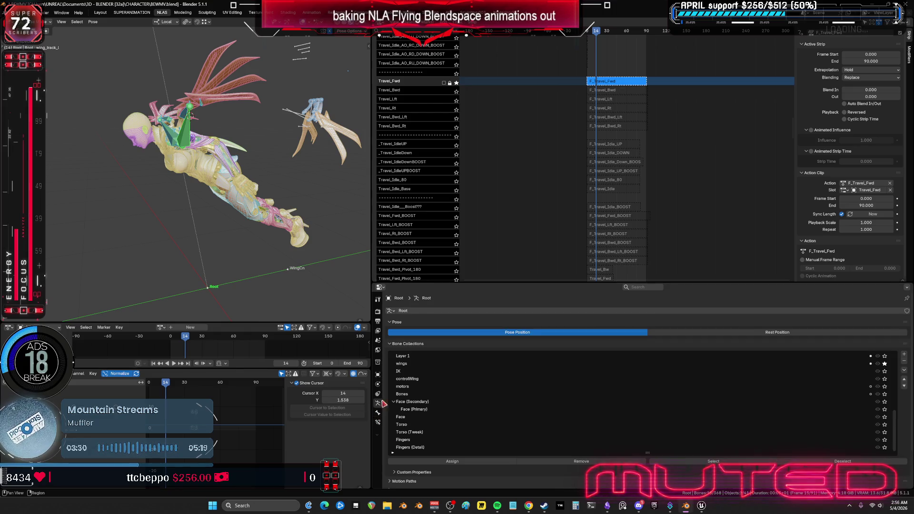
middle_drag(290, 195, 241, 184)
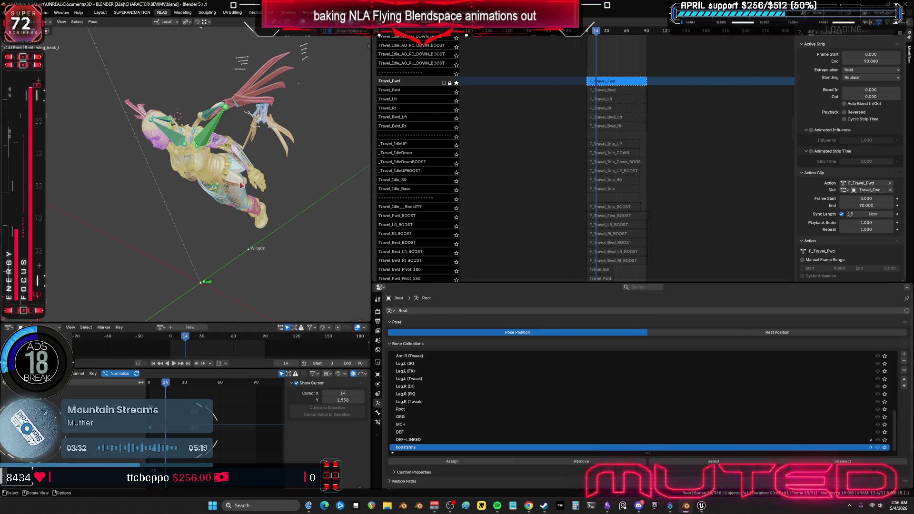
scroll(824, 419, up, 10)
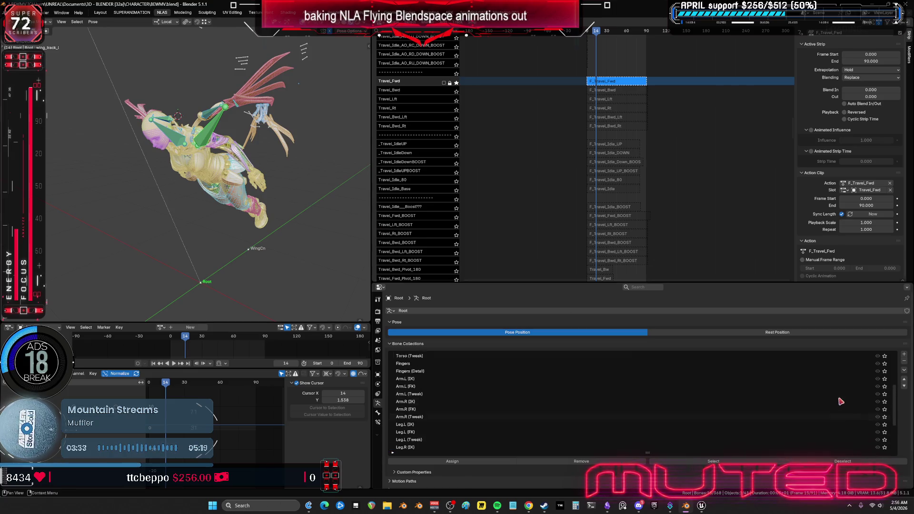
click(878, 371)
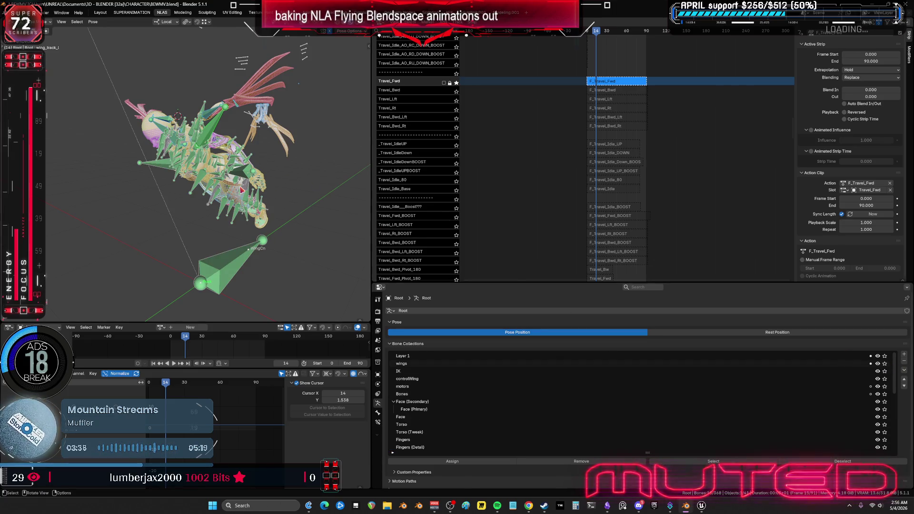
click(447, 84)
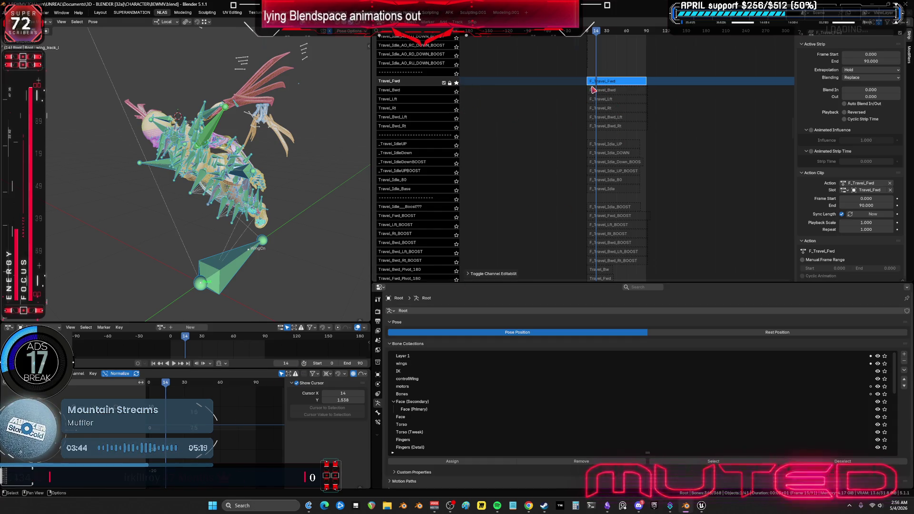
double_click(625, 78)
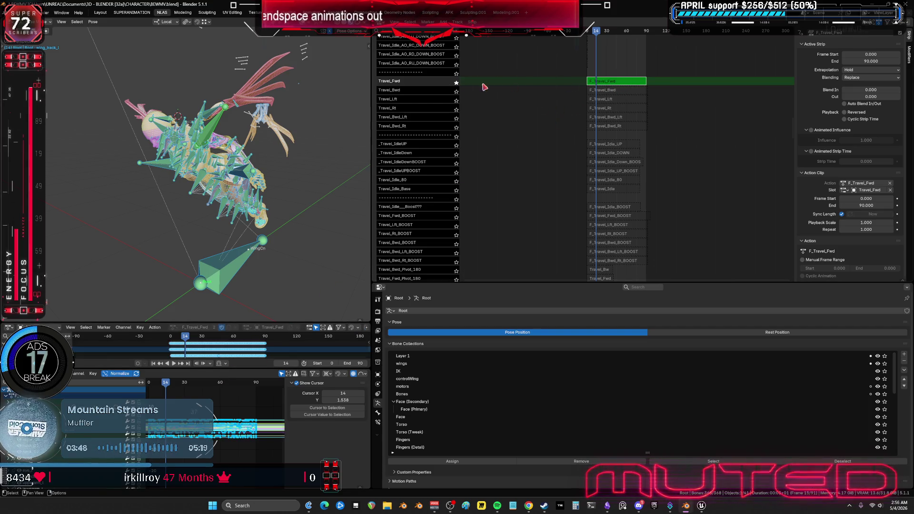
key(Tab)
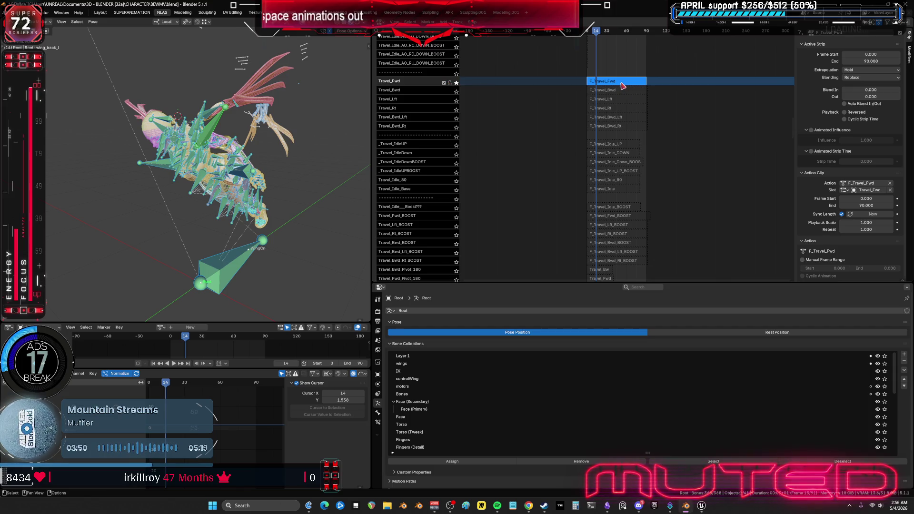
key(Tab)
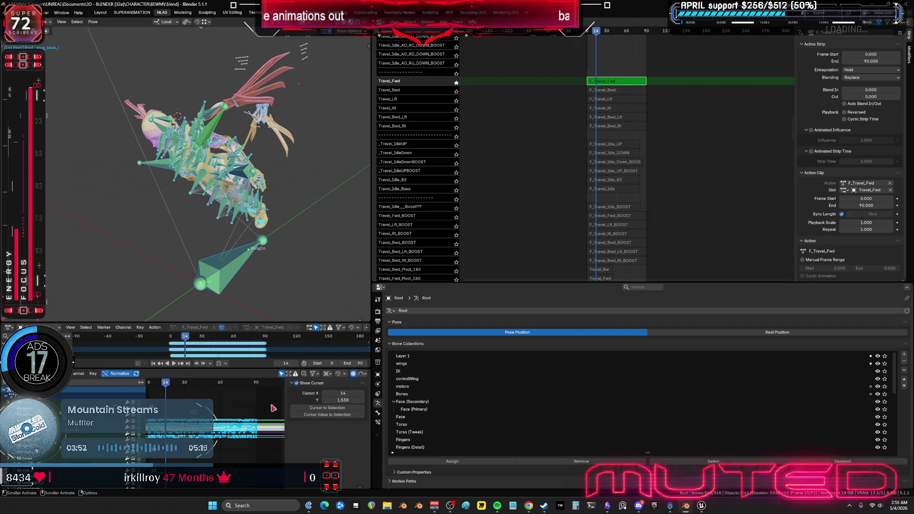
key(ctrl+space)
ctrl+middle_drag(406, 287, 518, 255)
click(654, 30)
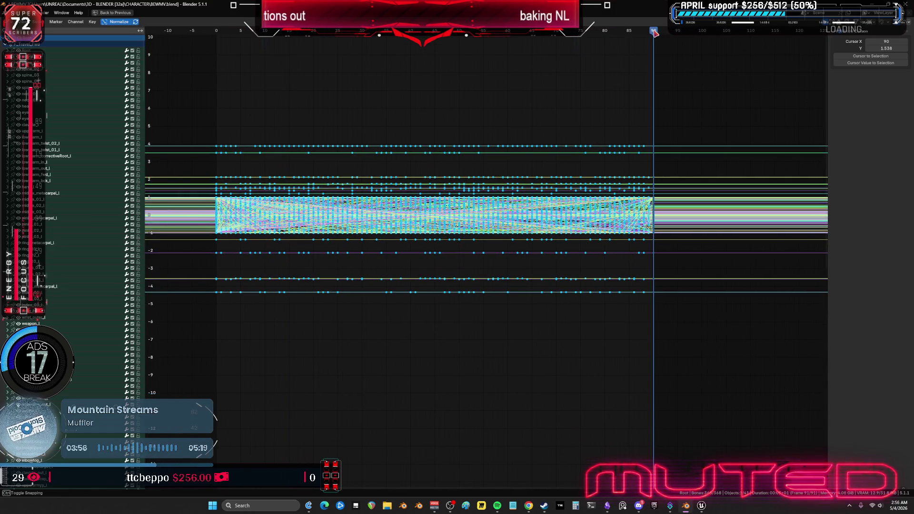
scroll(654, 217, up, 4)
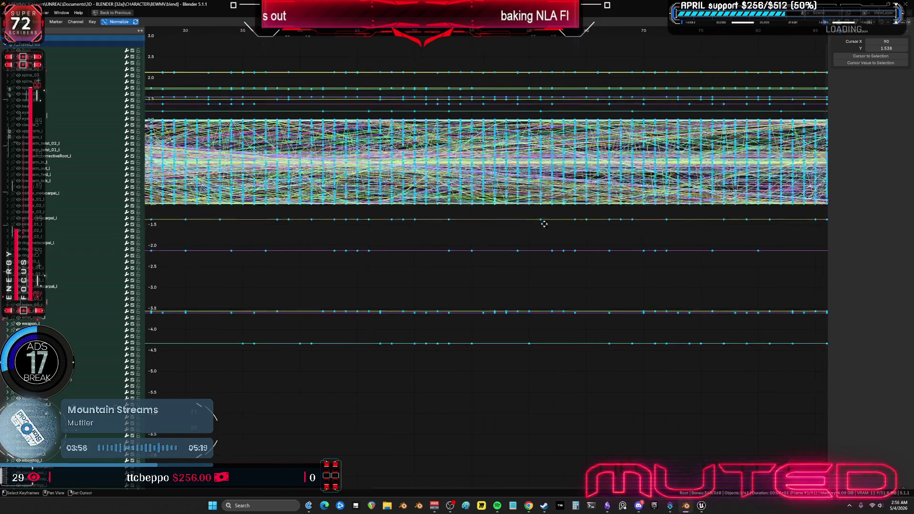
scroll(654, 217, up, 2)
mouse_move(654, 217)
middle_down()
mouse_move(398, 249)
mouse_move(675, 183)
mouse_move(596, 205)
mouse_move(604, 209)
middle_up()
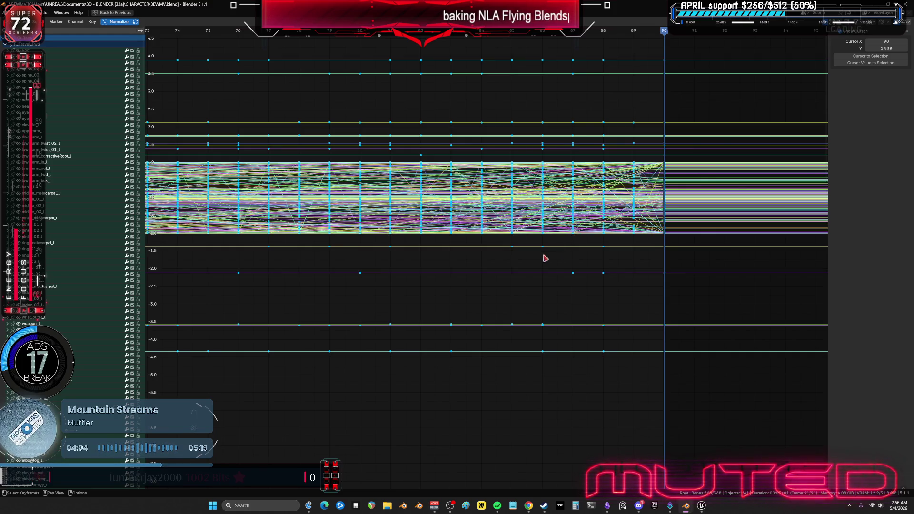
key(ctrl+space)
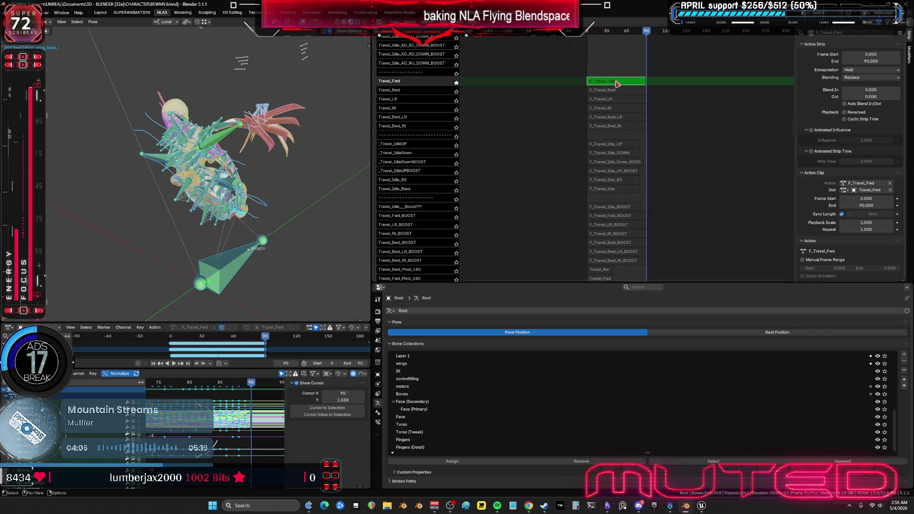
key(Tab)
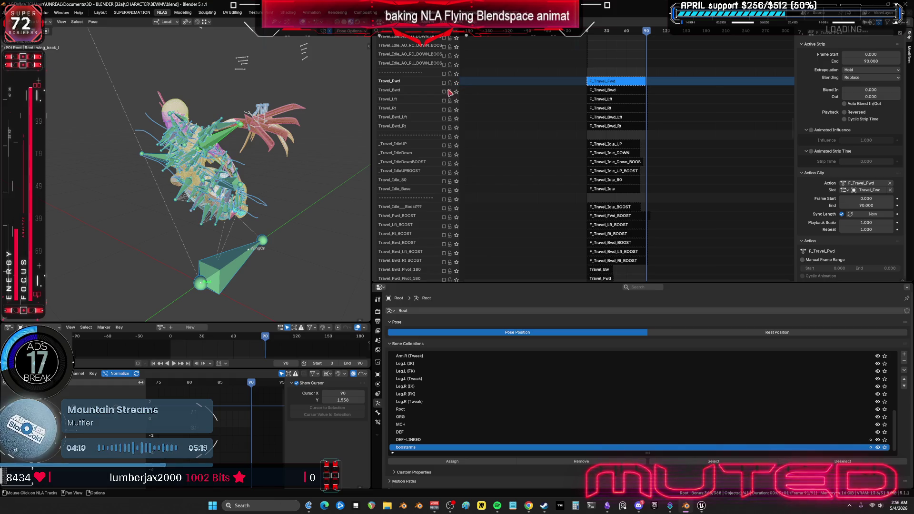
Enable the Travel_Bwd track, tweak the F_Travel_Bwd action, and select its frame-0 keys in the Graph Editor
click(611, 92)
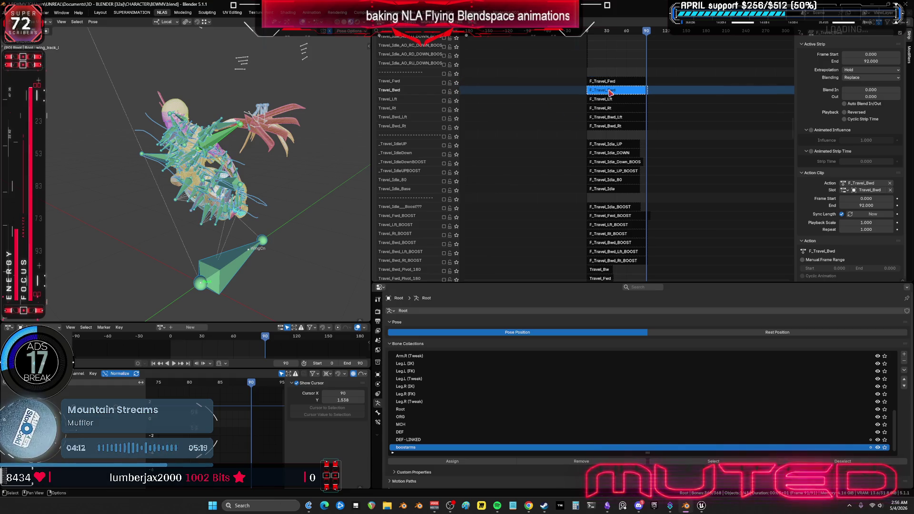
click(444, 92)
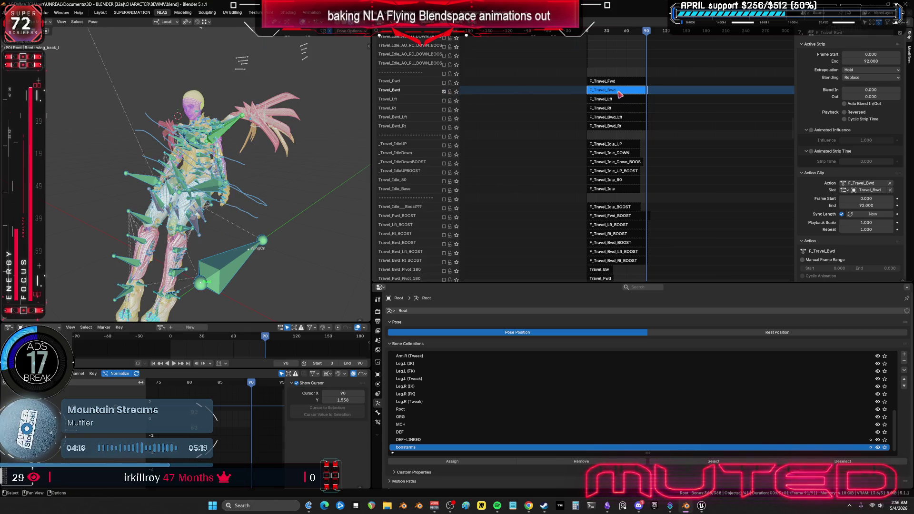
key(Tab)
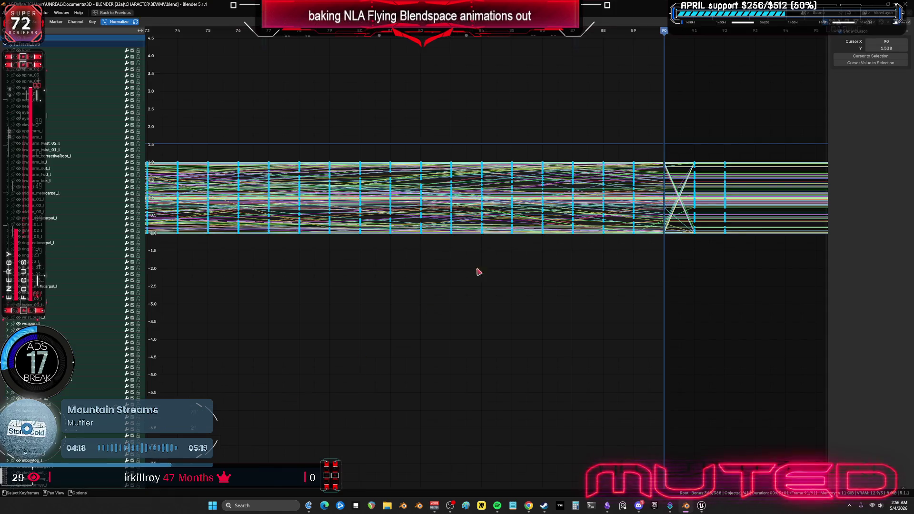
key(ctrl+space)
key(Home)
mouse_move(398, 180)
ctrl+middle_down()
mouse_move(767, 171)
mouse_move(460, 163)
ctrl+middle_up()
mouse_move(687, 92)
middle_down()
mouse_move(819, 110)
mouse_move(261, 122)
mouse_move(786, 166)
mouse_move(833, 218)
mouse_move(608, 170)
mouse_move(823, 195)
middle_up()
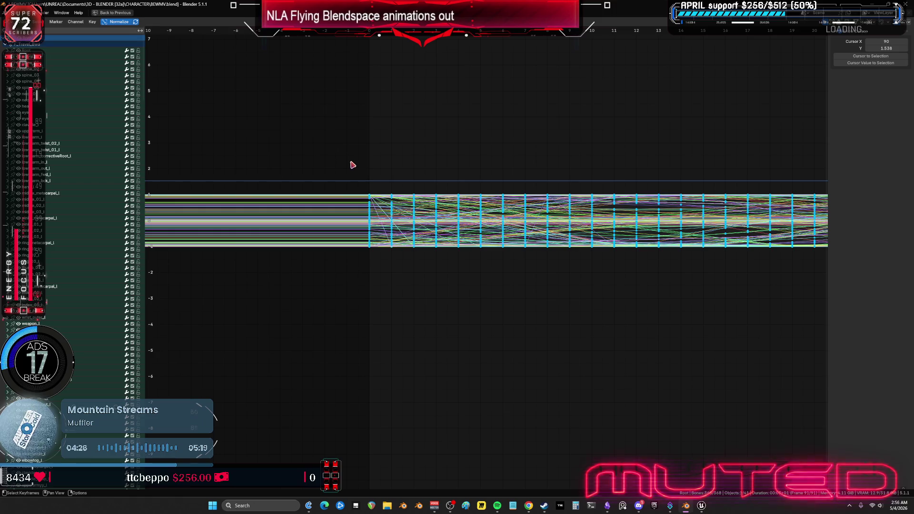
drag(351, 163, 384, 274)
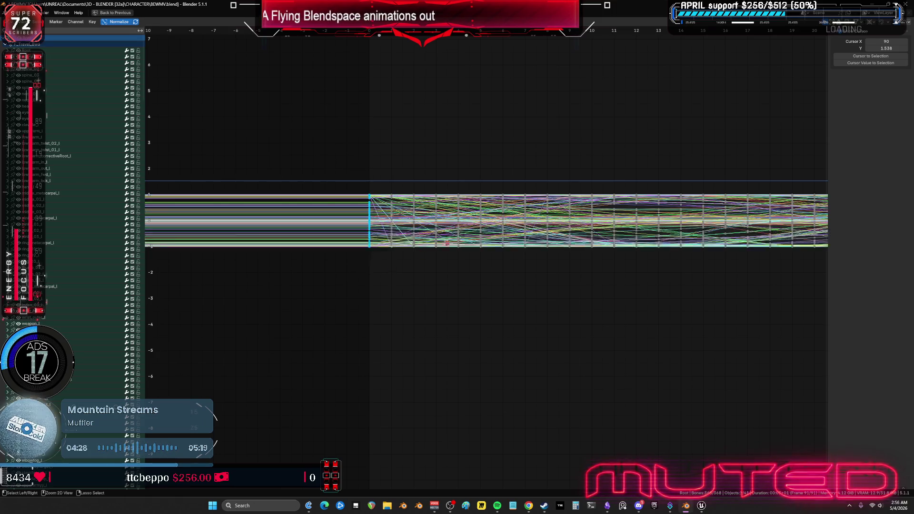
Paste the frame-0 start-pose keys at frame 90, undoing a stray paste at frame 91
mouse_move(706, 159)
middle_down()
mouse_move(331, 184)
mouse_move(679, 185)
mouse_move(745, 153)
mouse_move(391, 94)
middle_up()
scroll(416, 250, up, 5)
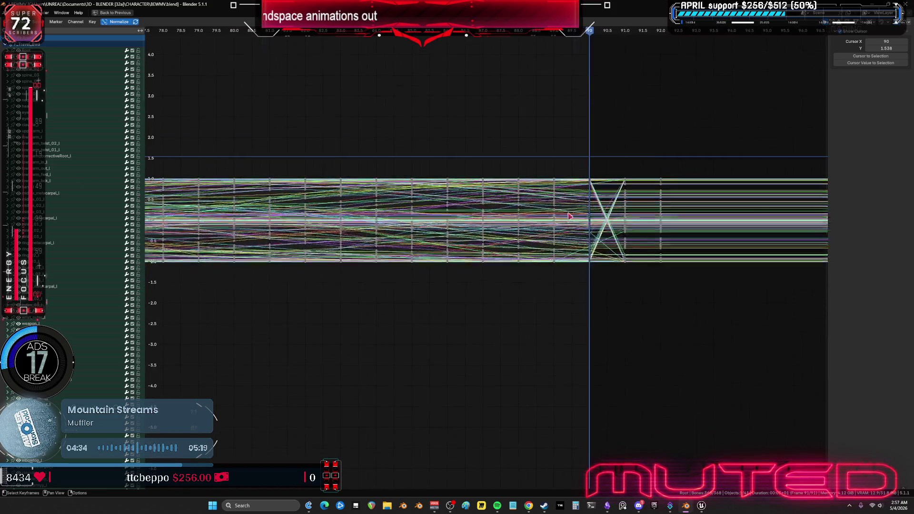
click(708, 32)
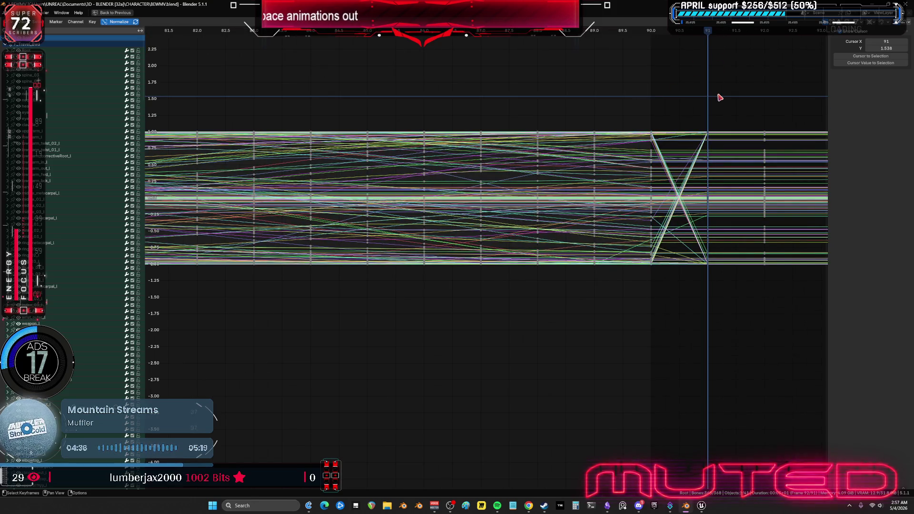
key(ctrl+v)
drag(645, 31, 651, 32)
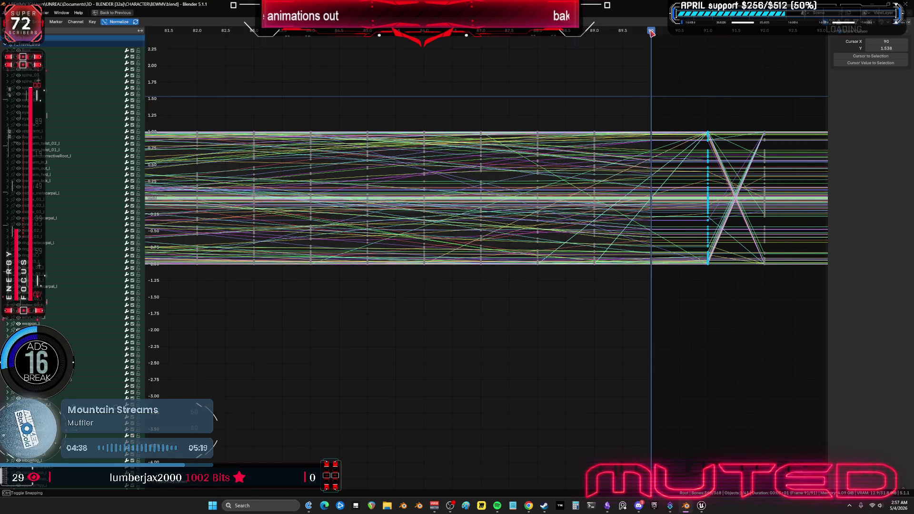
key(ctrl+v)
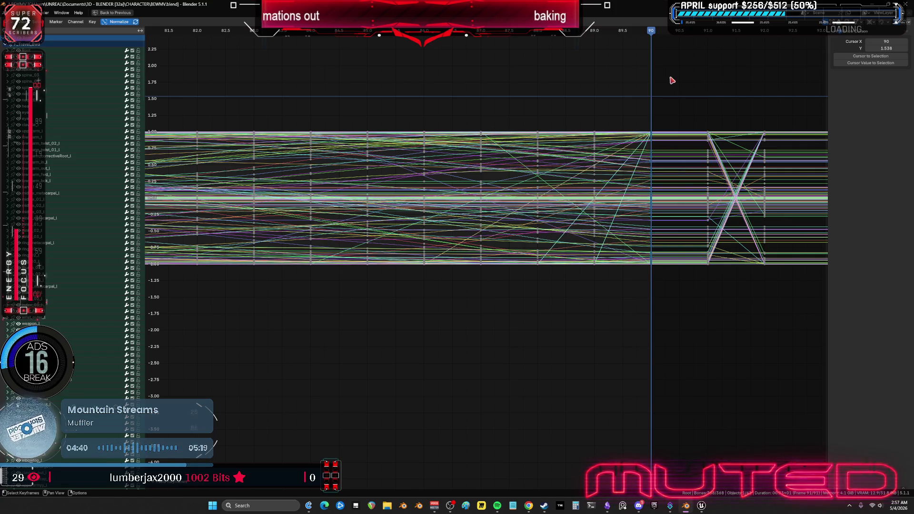
key(ctrl)
key(ctrl+z)
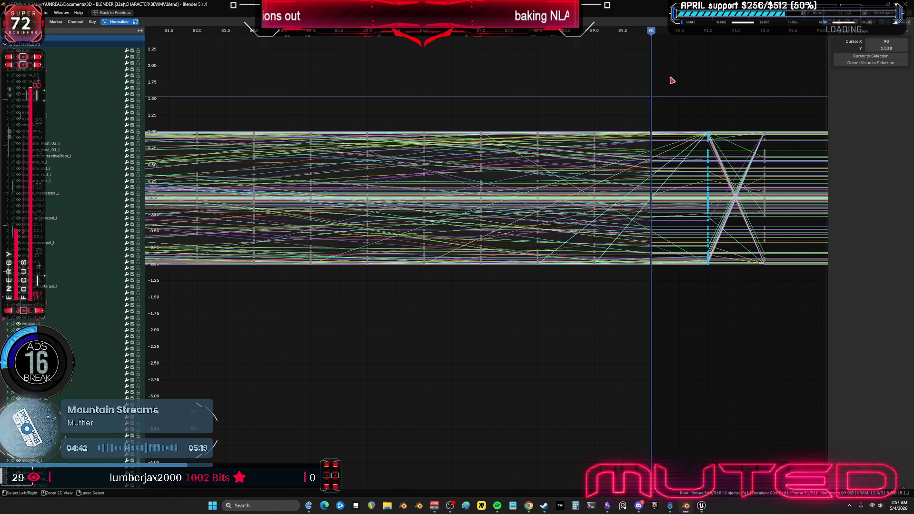
key(Right)
key(ctrl+v)
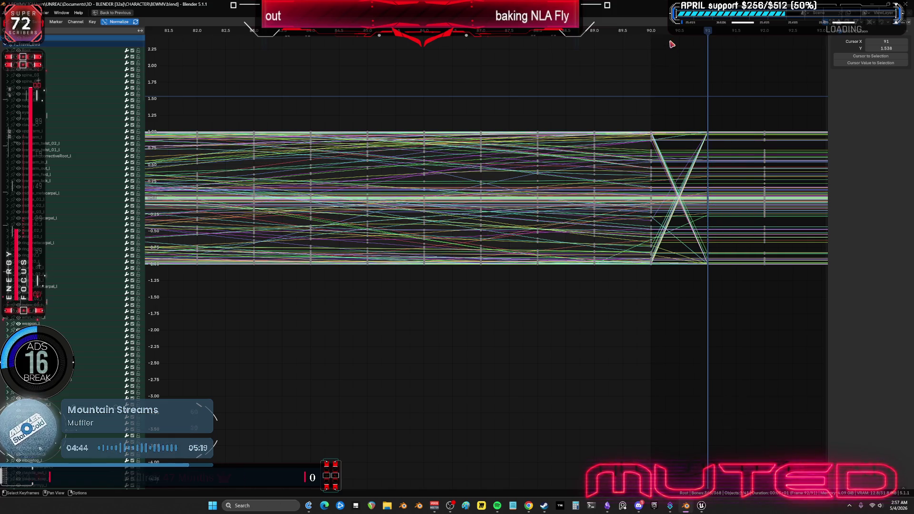
click(651, 31)
key(ctrl+v)
Delete the F_Travel_Bwd keys after frame 90 and snap the end keys onto frame 90
drag(768, 338, 691, 101)
key(Delete)
scroll(691, 127, down, 4)
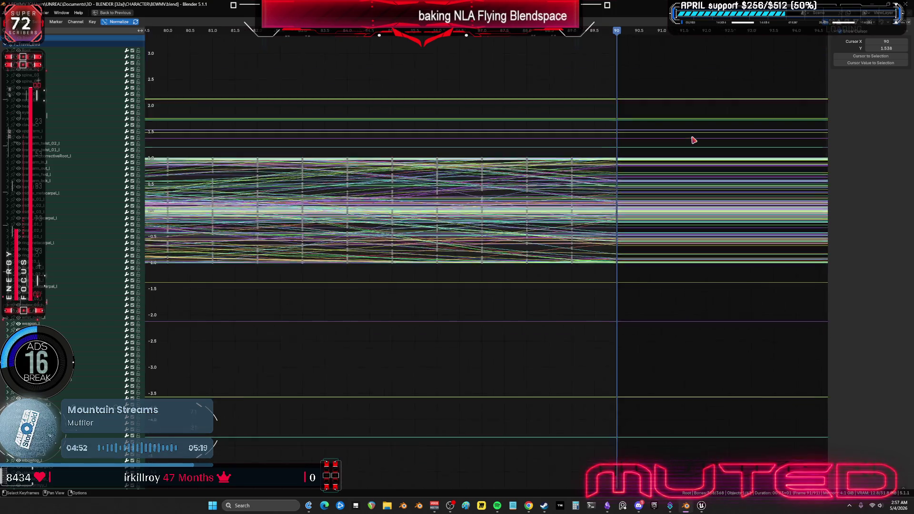
right_click(555, 178)
click(555, 179)
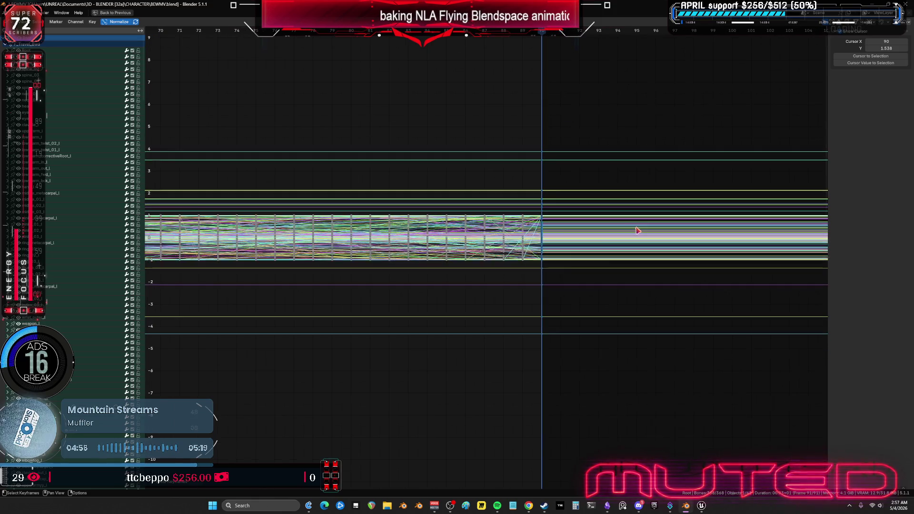
Play back the backward travel loop with rig overlays hidden to check it
key(ctrl+space)
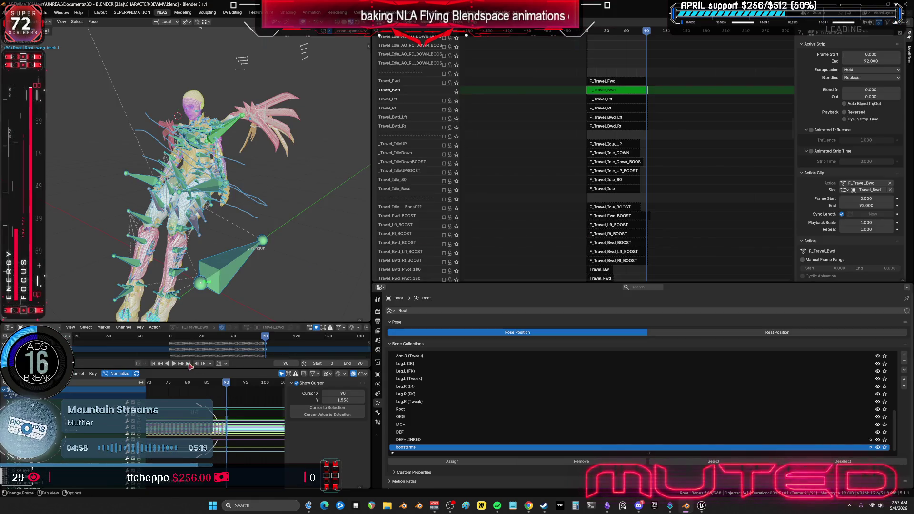
key(space)
key(shift+alt+z)
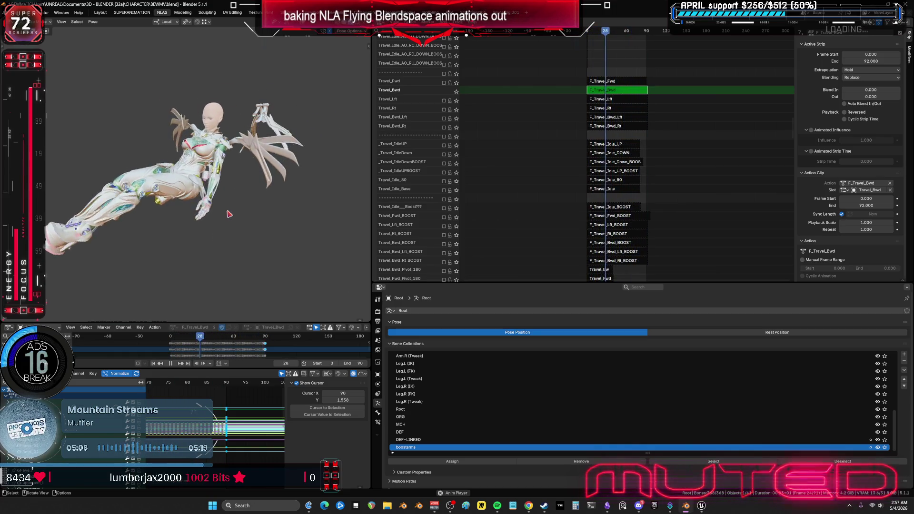
key(space)
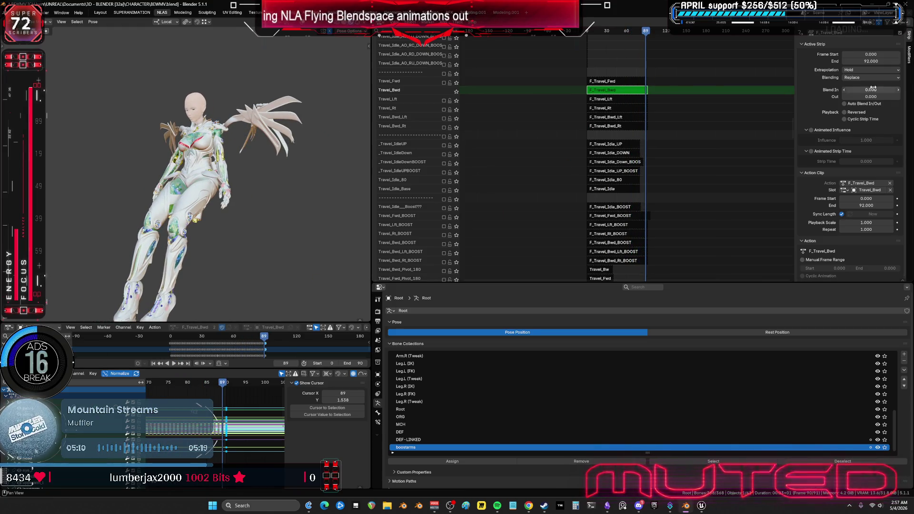
Set the F_Travel_Bwd strip End to 90 and leave tweak mode
click(883, 61)
text(90)
key(Return)
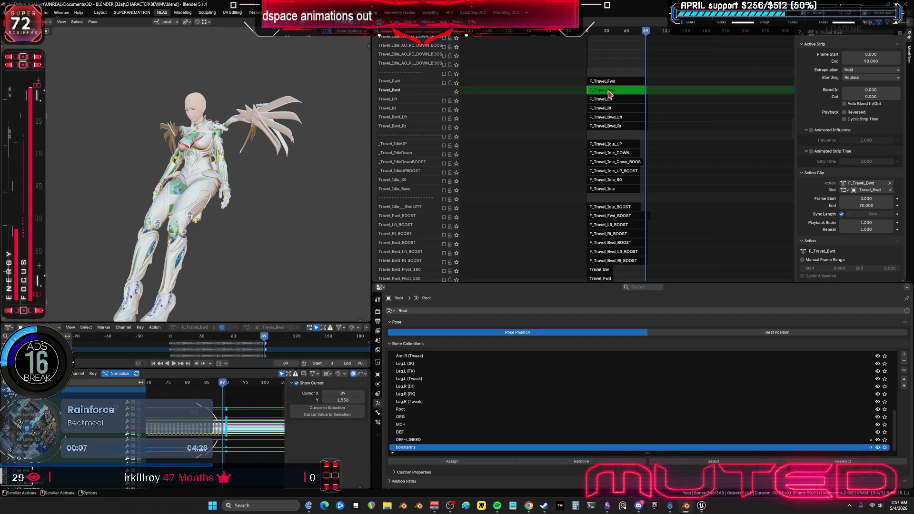
key(Tab)
click(445, 97)
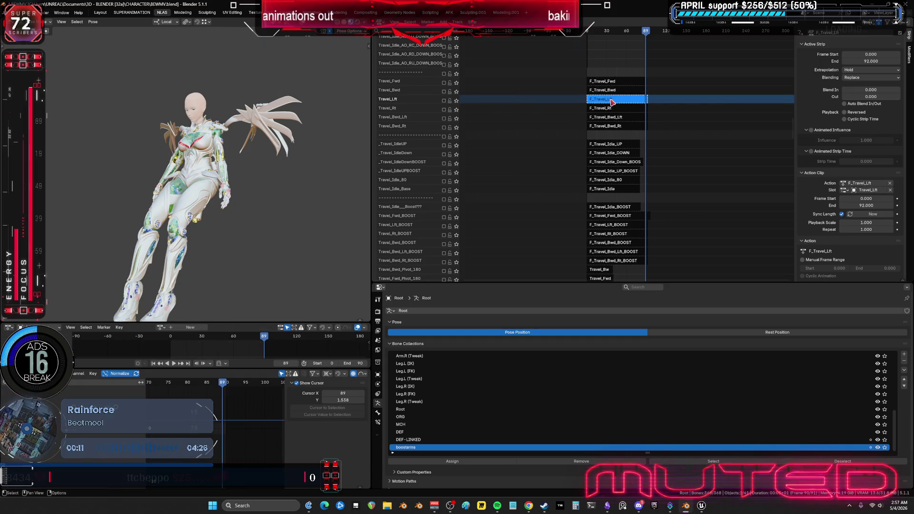
Delete F_Travel_Lft's keys past frame 90 so its strip ends at 90
key(Tab)
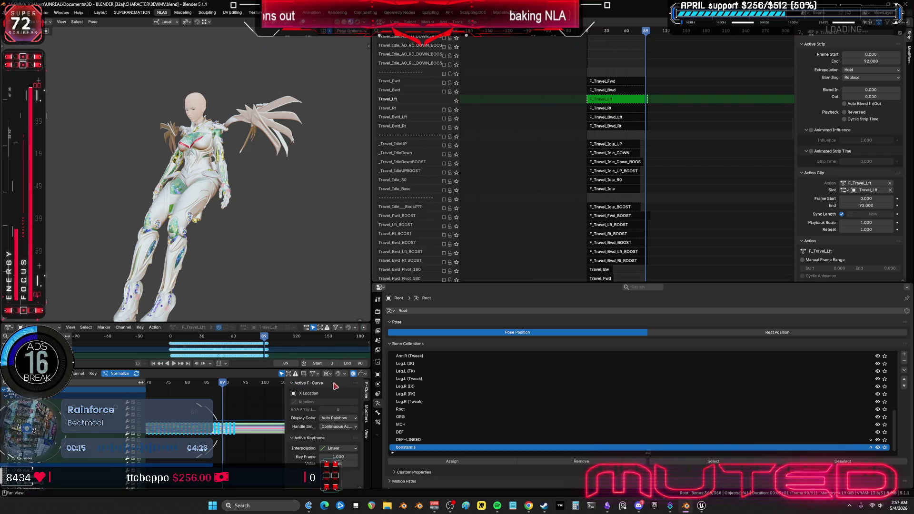
key(ctrl+space)
drag(555, 178, 649, 310)
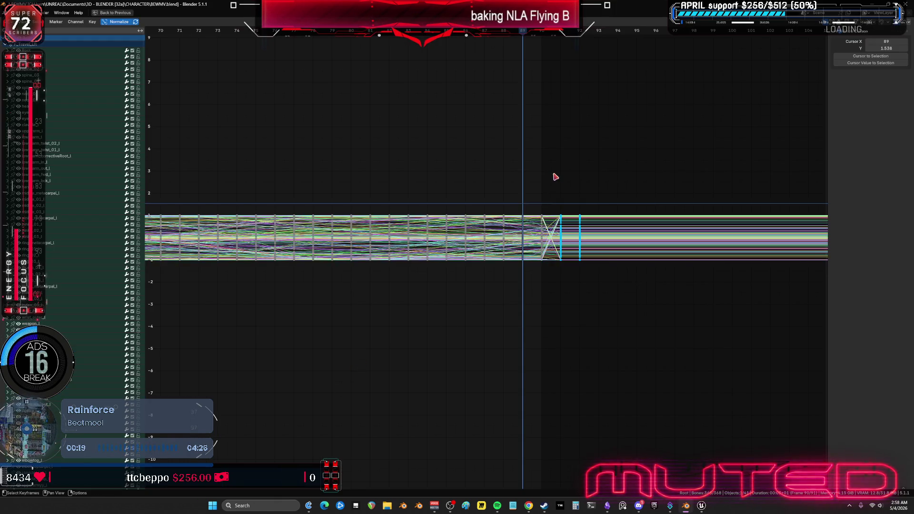
key(Delete)
scroll(555, 177, down, 4)
middle_drag(284, 224, 791, 221)
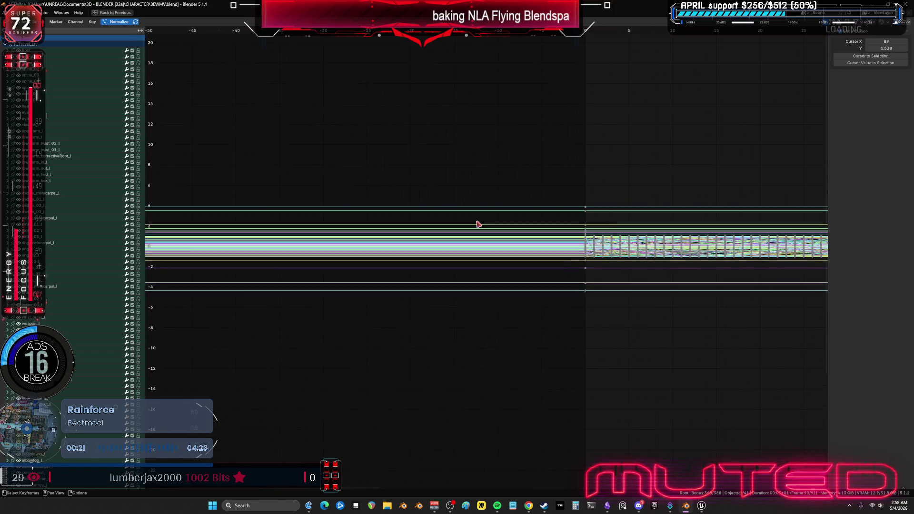
key(ctrl+space)
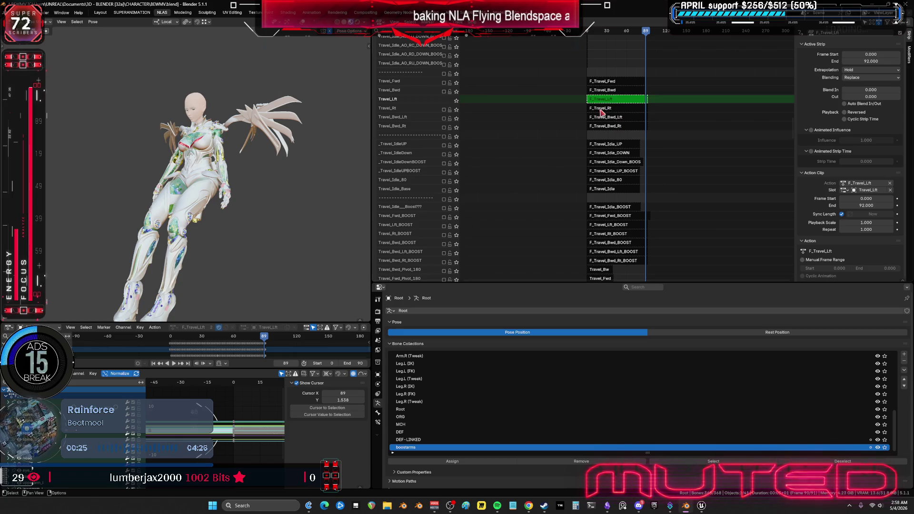
key(Tab)
Trim the F_Travel_Rt action's keys at the loop end so its strip ends at 90
click(605, 109)
key(Tab)
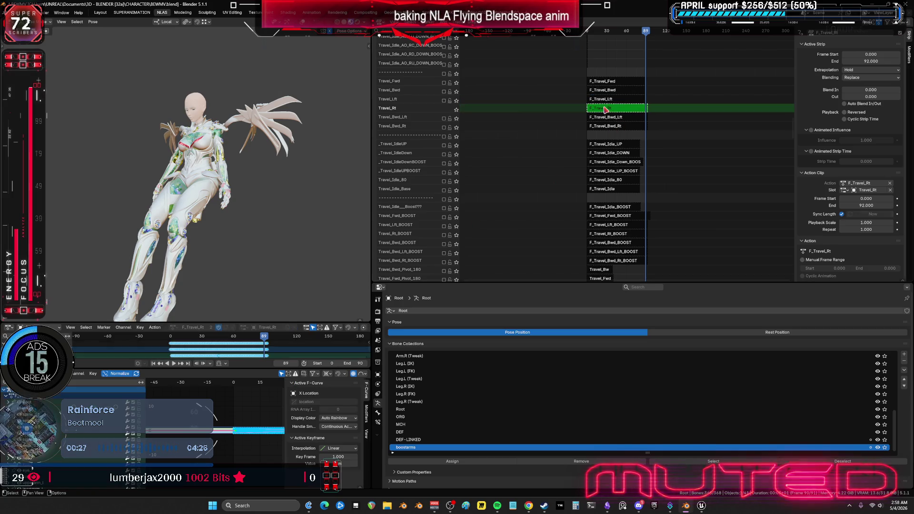
key(ctrl+space)
scroll(623, 279, up, 6)
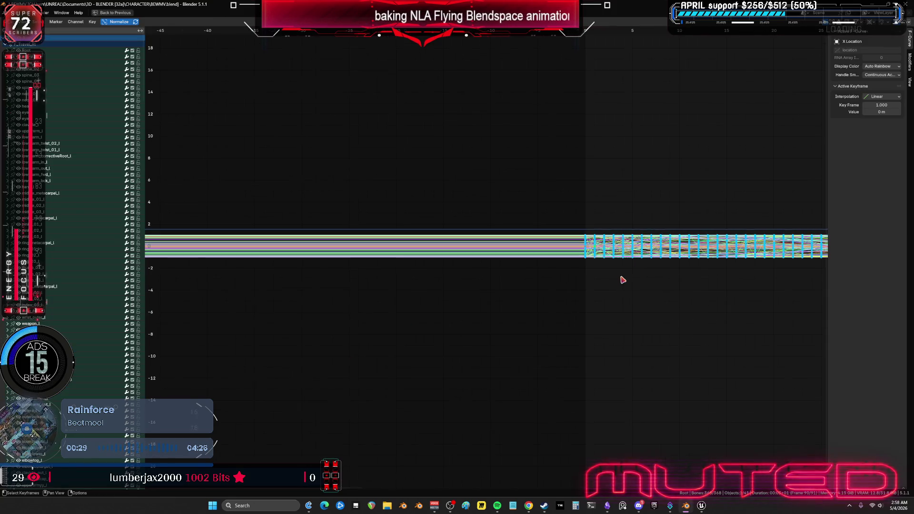
ctrl+scroll(425, 249, down, 20)
mouse_move(305, 293)
mouse_down()
mouse_move(206, 185)
mouse_move(239, 170)
mouse_up()
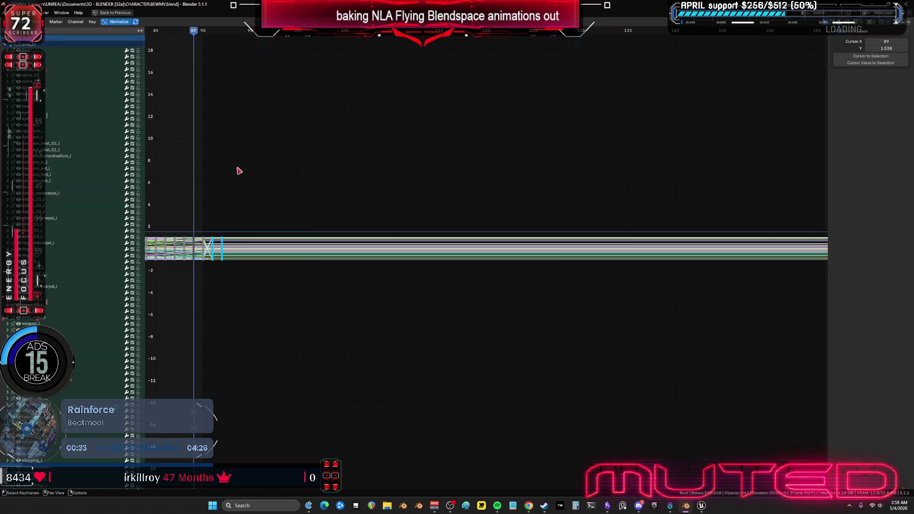
ctrl+scroll(355, 216, up, 10)
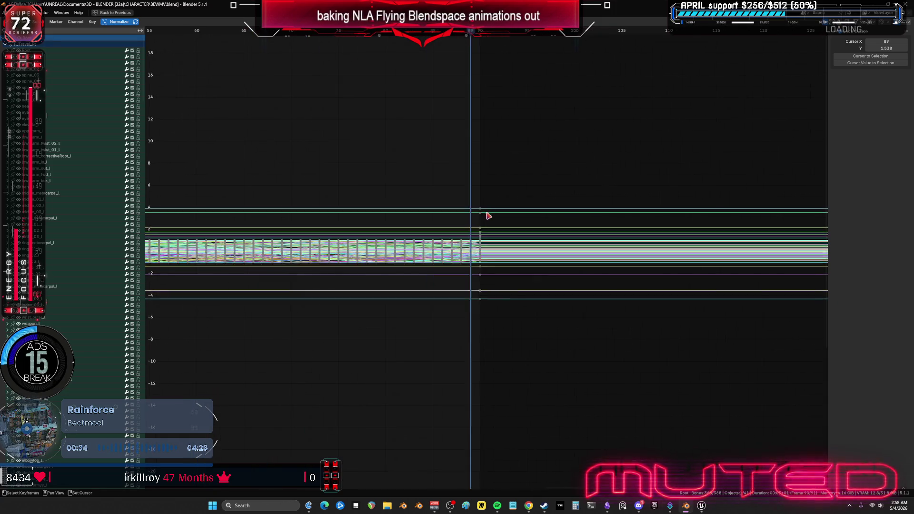
key(ctrl+space)
key(Tab)
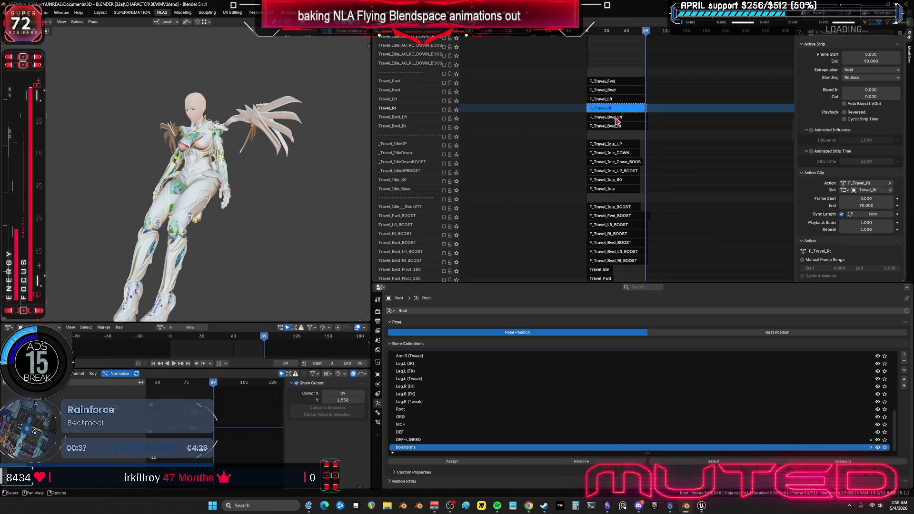
Trim the F_Travel_Bwd_Lft keys near frame 90 so its strip ends at 90
click(617, 121)
key(Tab)
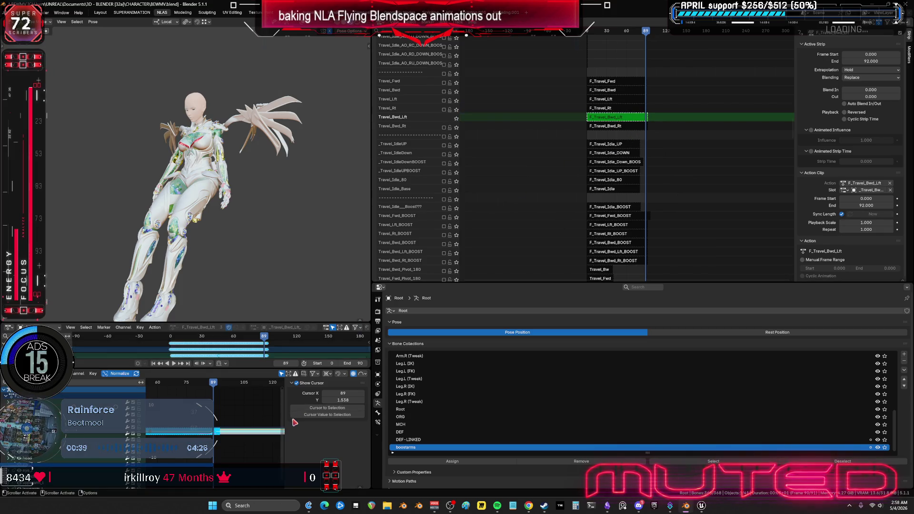
key(ctrl+space)
scroll(477, 280, up, 2)
drag(546, 287, 495, 185)
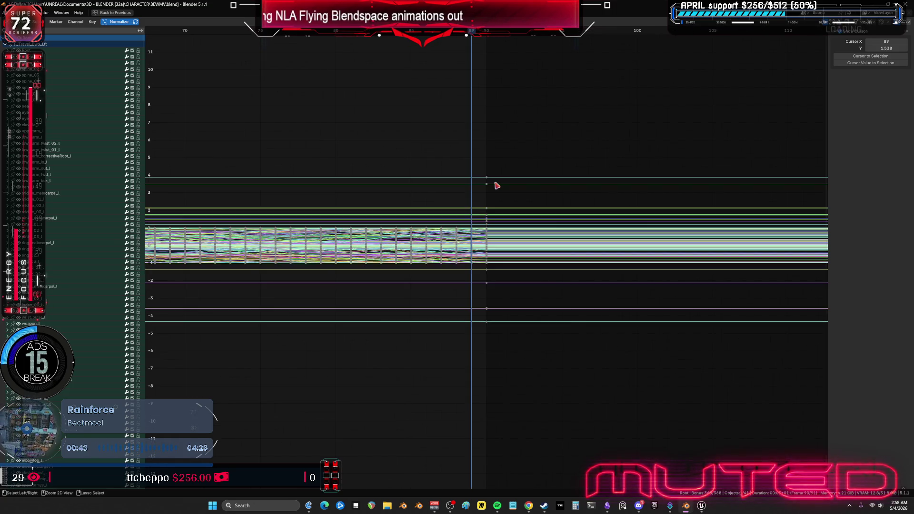
key(ctrl+space)
key(Tab)
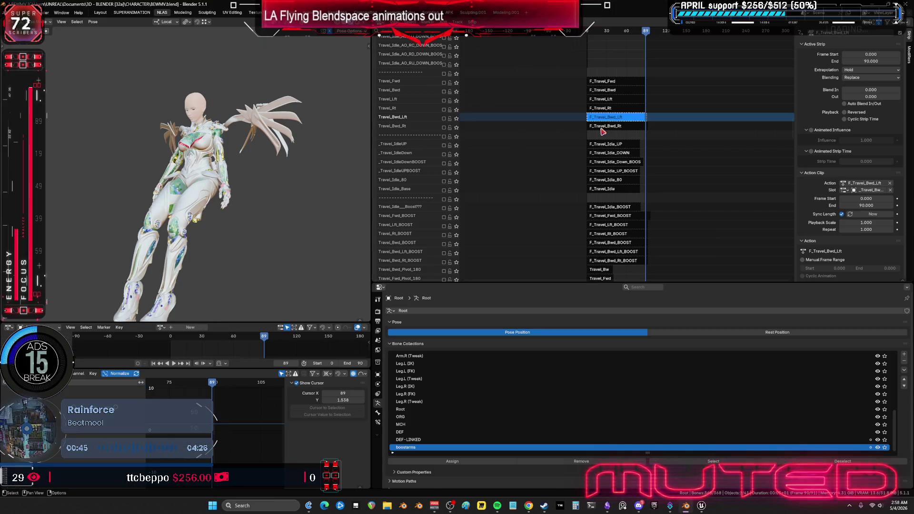
Tweak F_Travel_Bwd_Rt and select its keys near the frame-90 loop end in the Graph Editor
click(603, 127)
key(Tab)
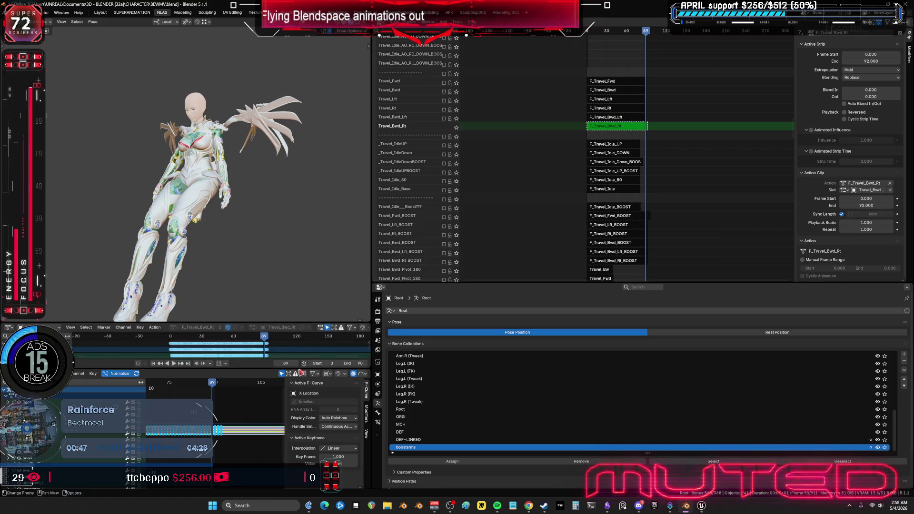
key(ctrl+space)
drag(548, 294, 497, 178)
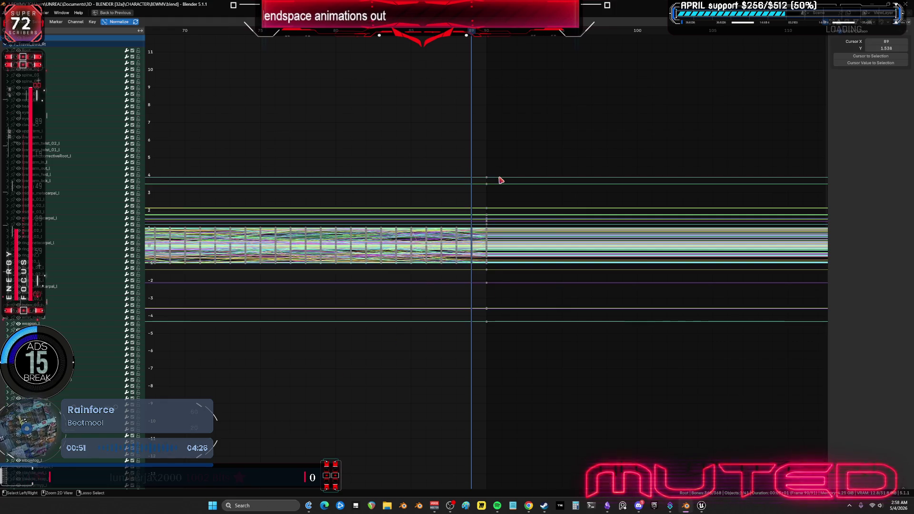
key(ctrl+space)
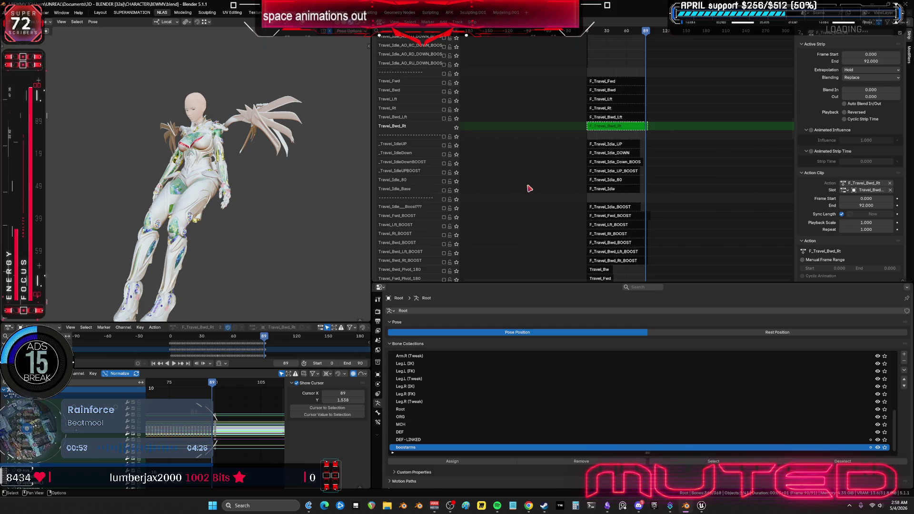
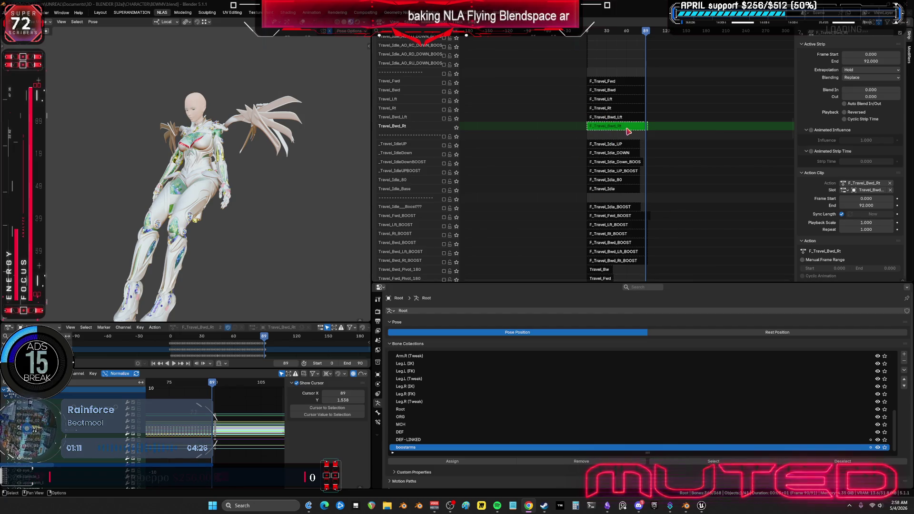
Exit tweak mode on F_Travel_Bwd_Rt and select the F_Travel_Bwd_Lft and F_Travel_Rt strips
key(Tab)
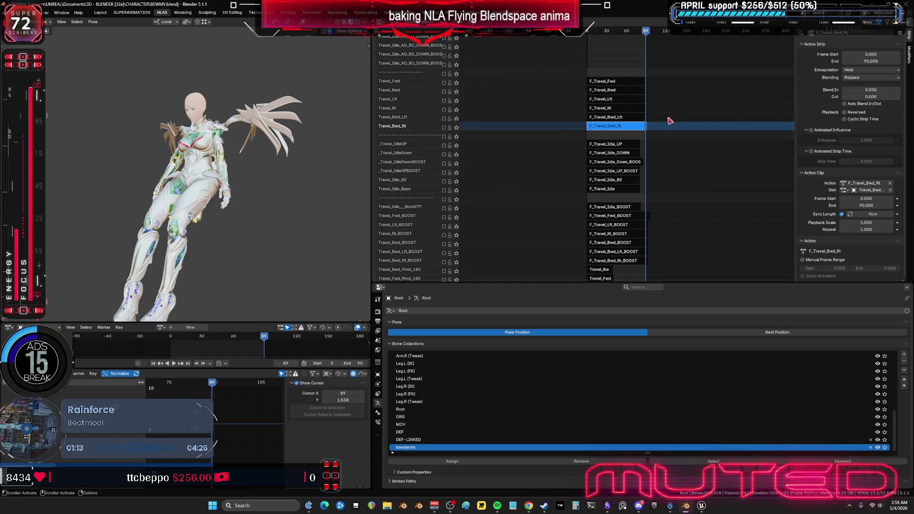
click(619, 118)
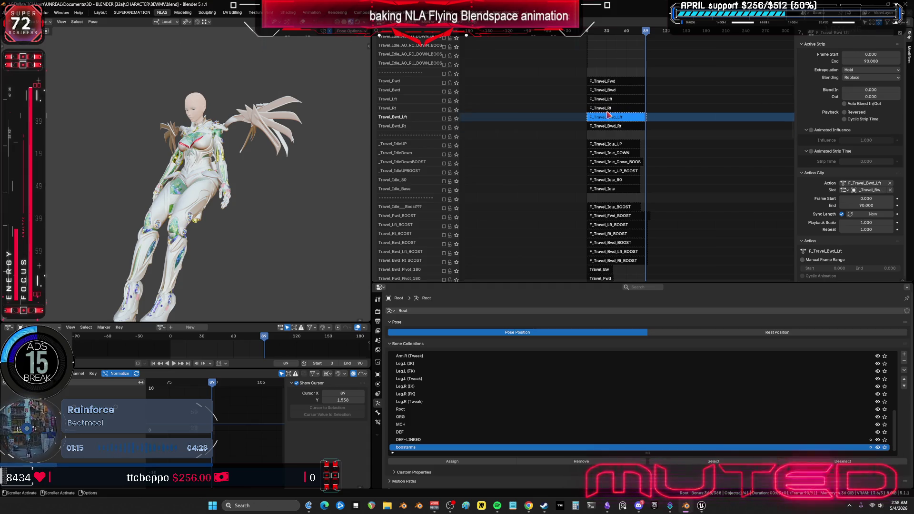
click(612, 107)
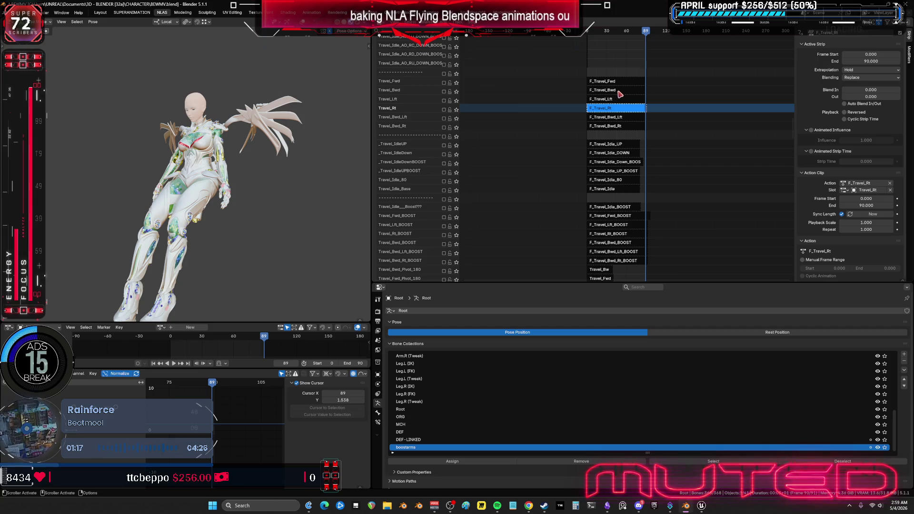
Make the F_Travel_Fwd strip active and orbit around the character
click(618, 99)
click(617, 89)
click(617, 82)
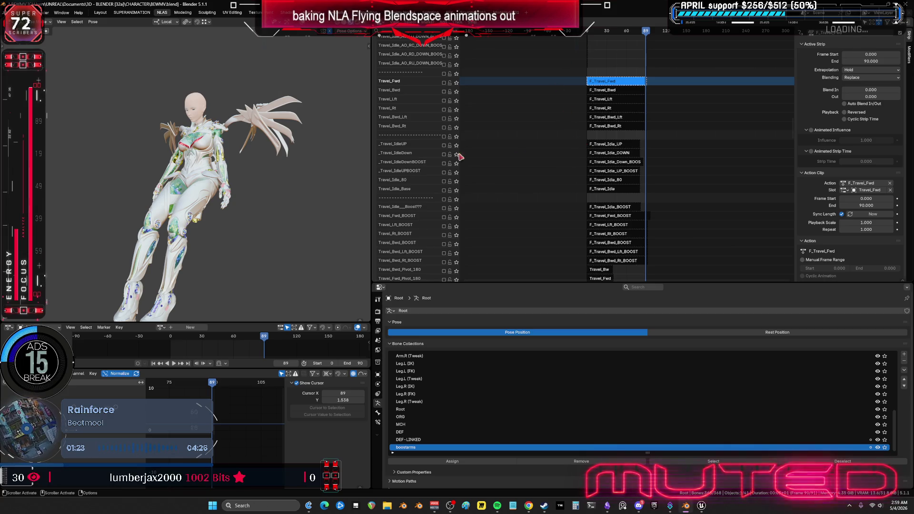
key(shift+alt+z)
mouse_move(267, 210)
middle_down()
mouse_move(248, 228)
mouse_move(261, 182)
middle_up()
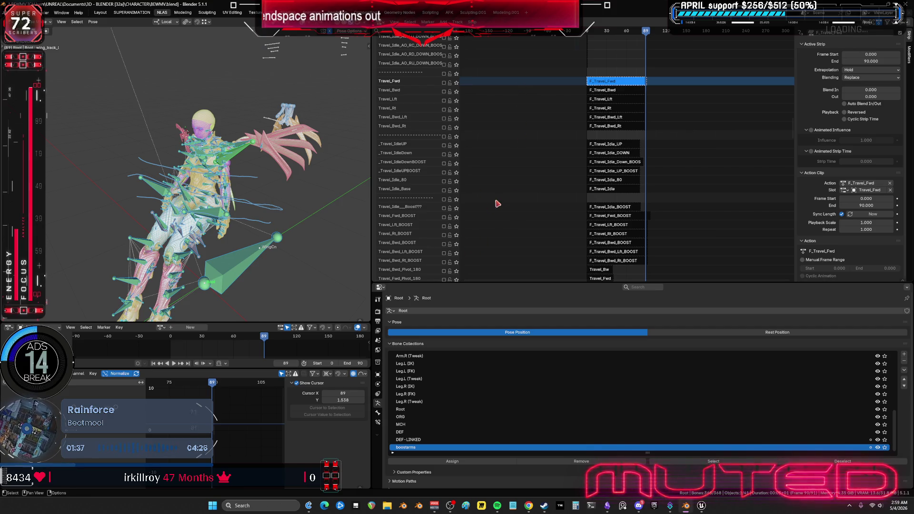
Enable the Travel_Fwd and E_EnginesOpened NLA tracks to see the forward flying pose
click(443, 82)
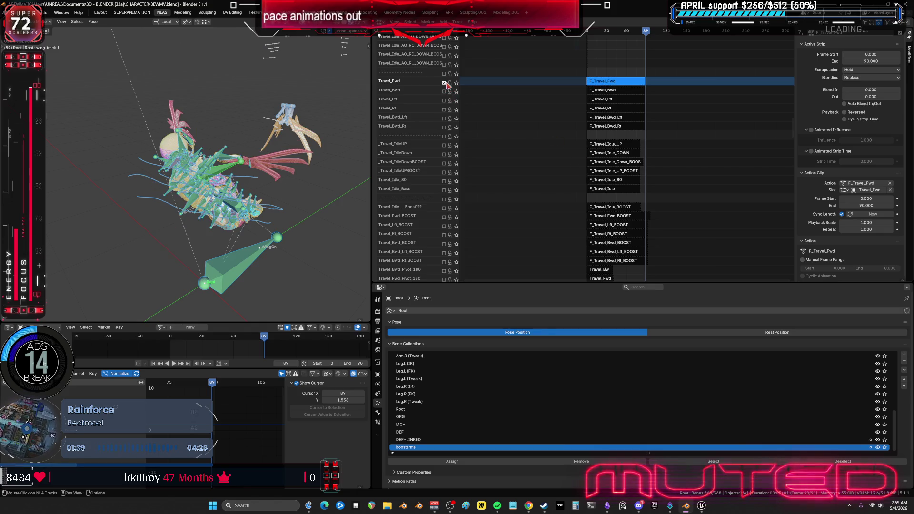
middle_drag(205, 190, 215, 198)
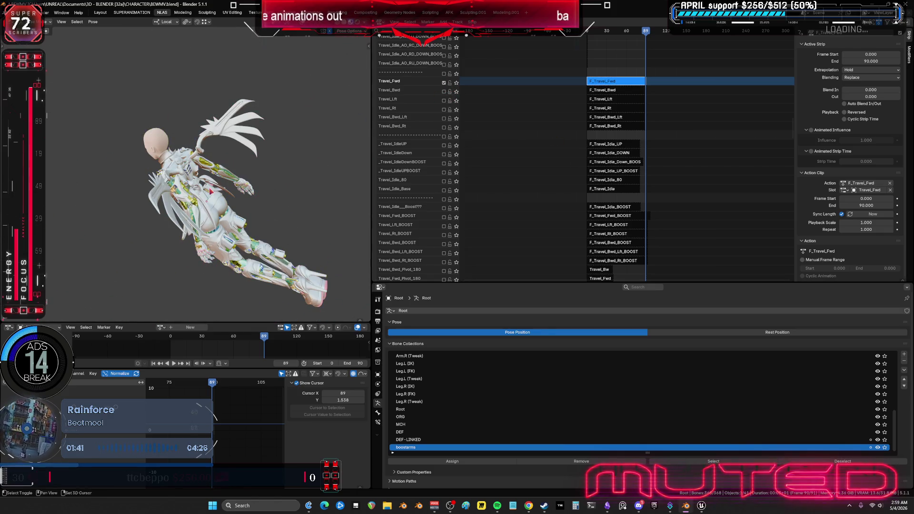
mouse_move(624, 76)
middle_down()
mouse_move(627, 167)
mouse_move(628, 97)
mouse_move(622, 113)
middle_up()
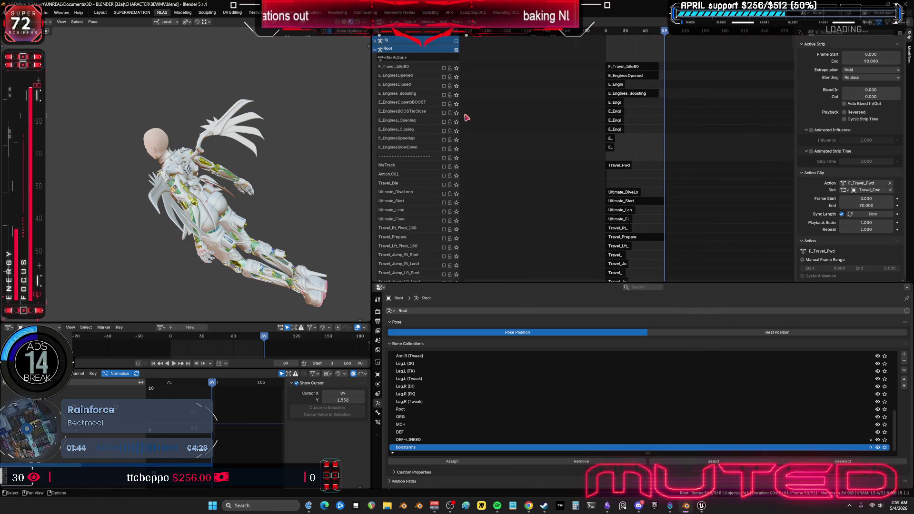
click(444, 77)
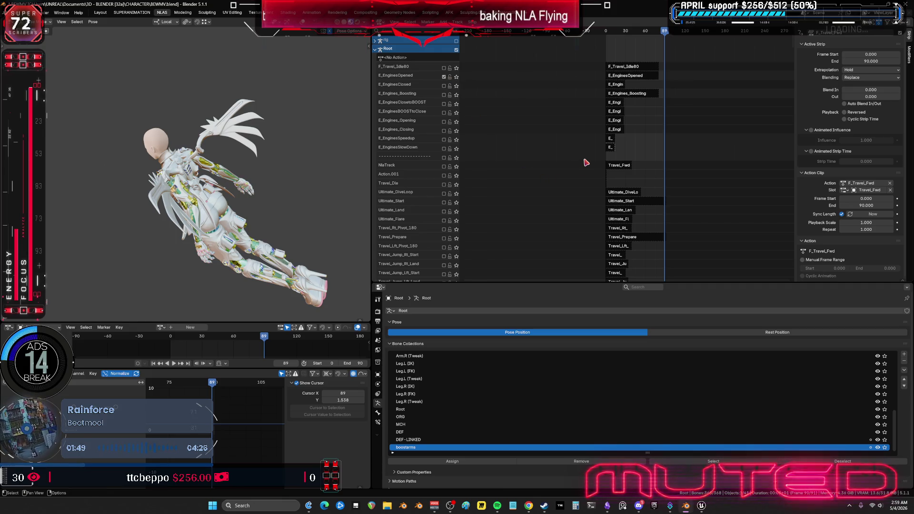
Scroll the NLA editor down to the WingCn rig's tracks
scroll(610, 147, down, 10)
middle_drag(622, 168, 682, 270)
scroll(619, 174, down, 10)
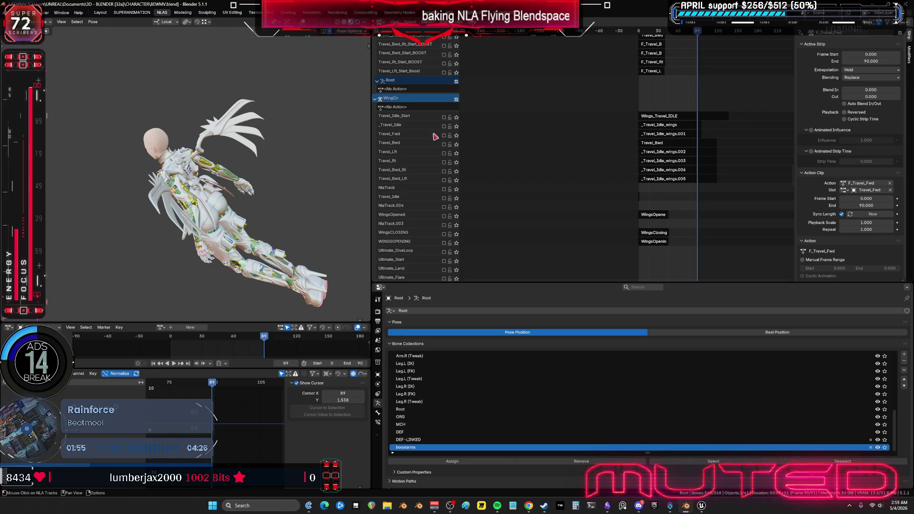
Enable the wings' Travel_Fwd track and select the _Travel_Idle_wings.001 strip
click(444, 135)
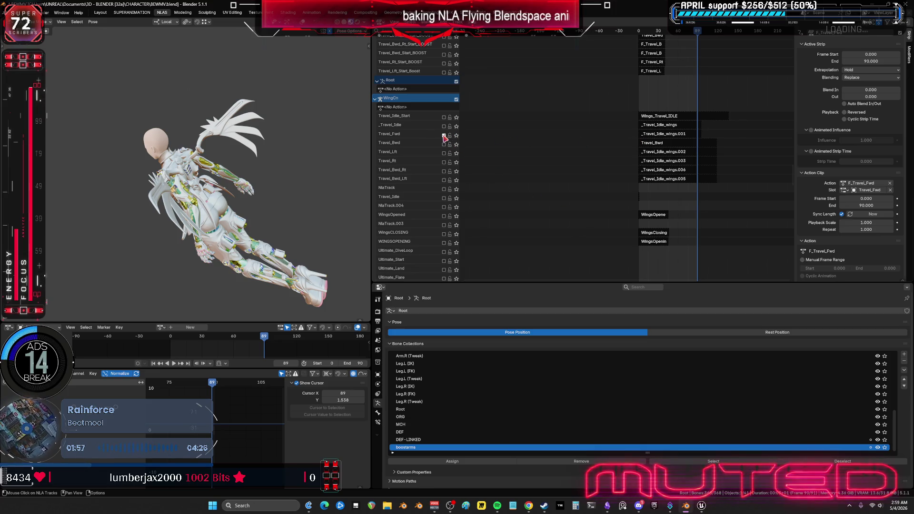
click(647, 135)
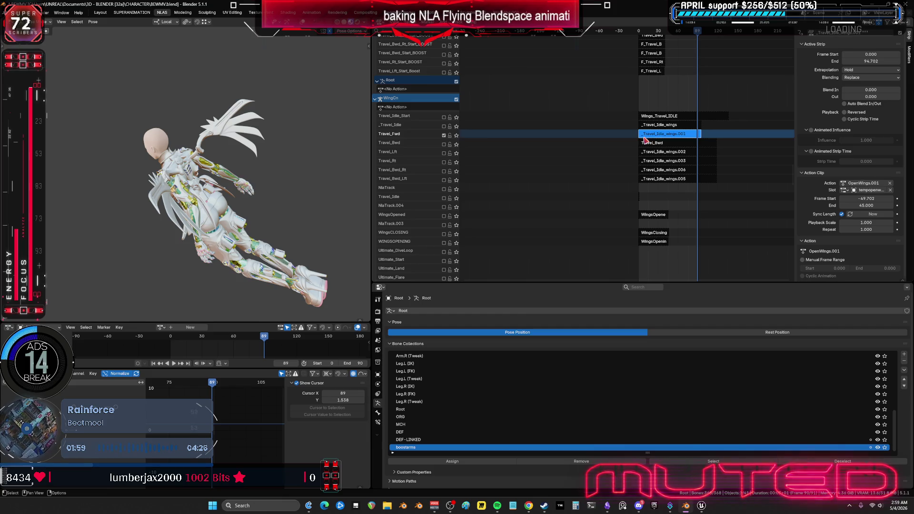
key(shift+alt+z)
middle_drag(238, 157, 279, 153)
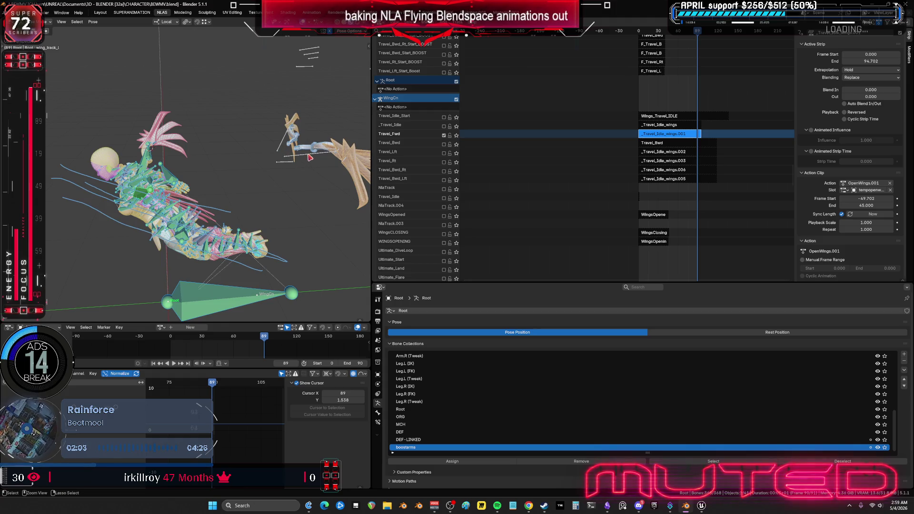
Put the WingCn armature in Pose mode and enter tweak mode on its OpenWings.001 action
key(ctrl+Tab)
click(308, 157)
key(ctrl+Tab)
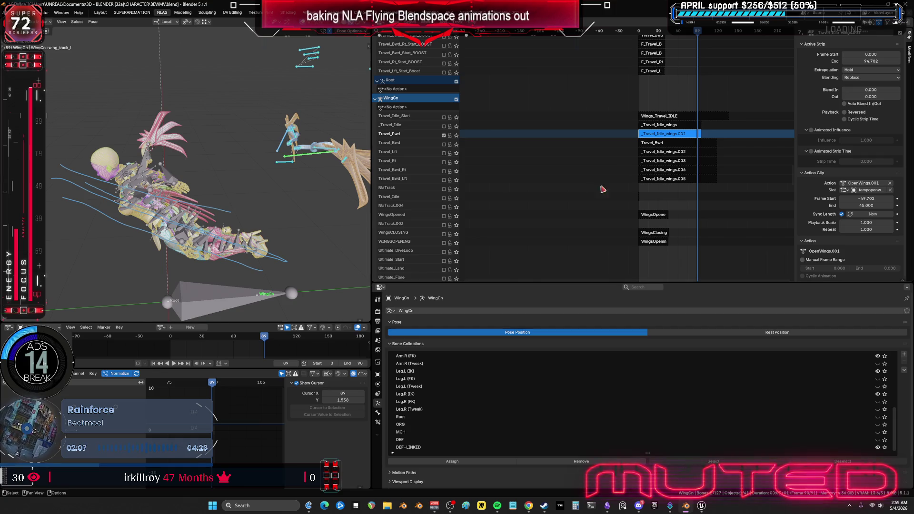
key(Tab)
Frame all wing curves in the graph editor, then play the animation from frame 0
key(ctrl+space)
key(Home)
ctrl+middle_drag(577, 277, 569, 299)
scroll(296, 186, down, 1)
click(229, 31)
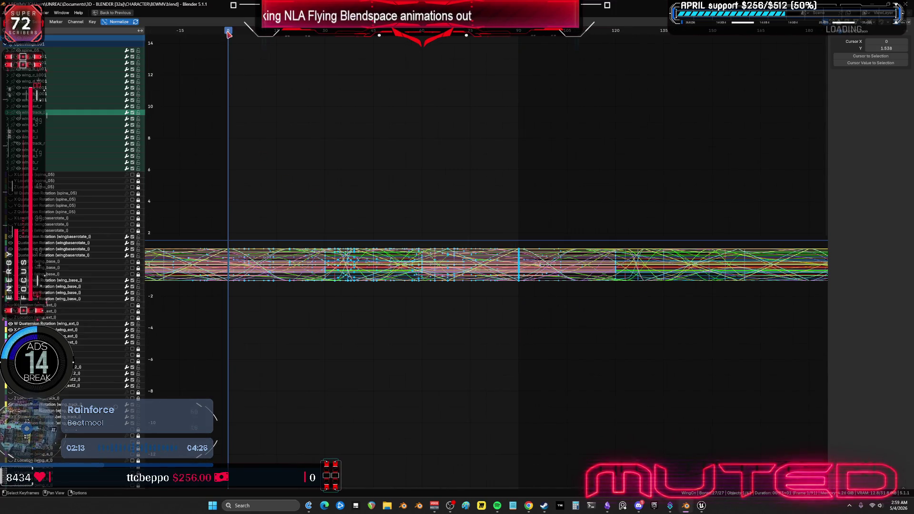
key(ctrl+space)
click(174, 363)
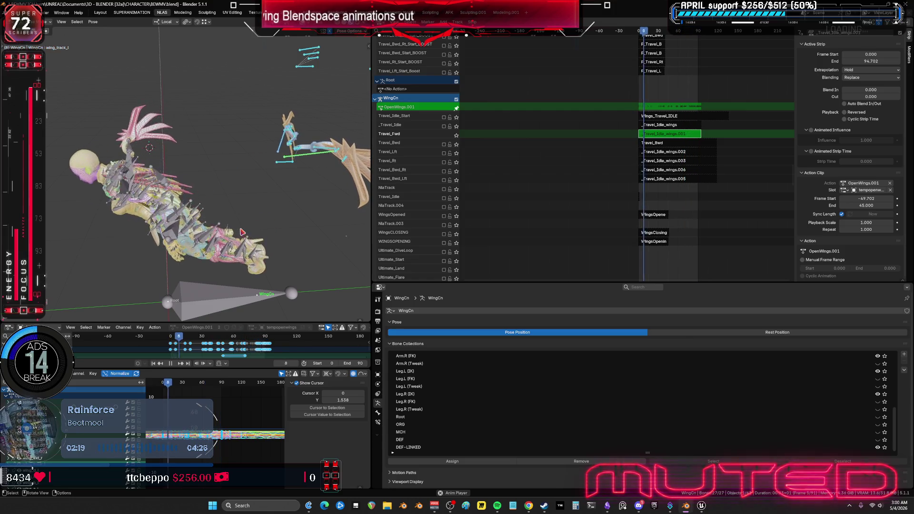
Watch the wing-opening playback full-screen without overlays, then stop it
mouse_move(241, 232)
middle_down()
mouse_move(249, 202)
mouse_move(182, 162)
middle_up()
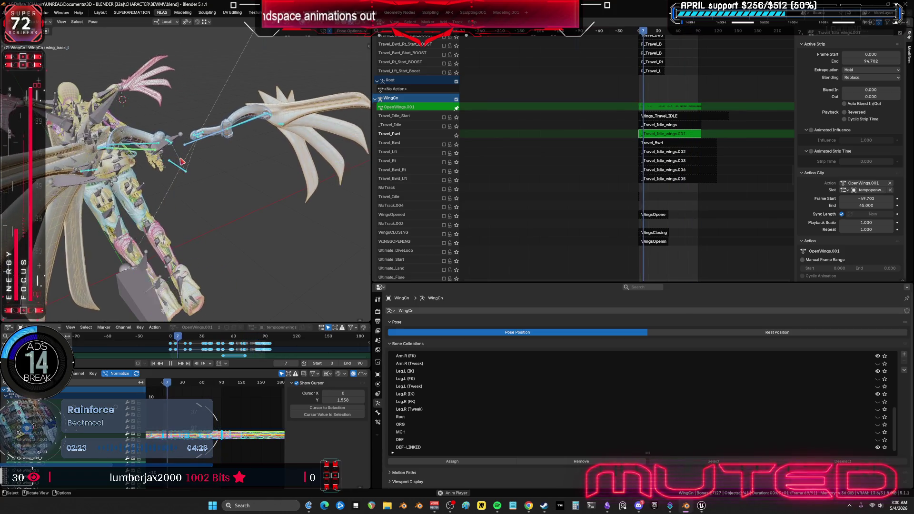
key(ctrl+space)
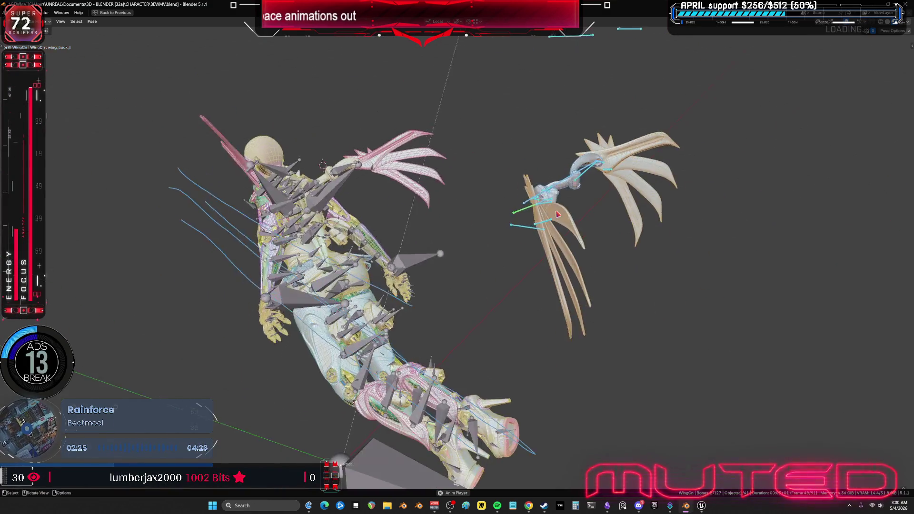
key(shift+alt+z)
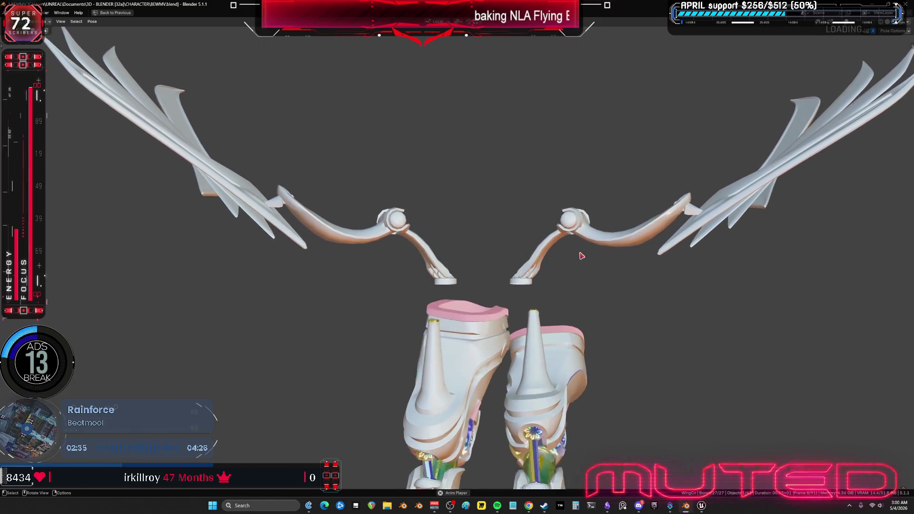
key(ctrl+space)
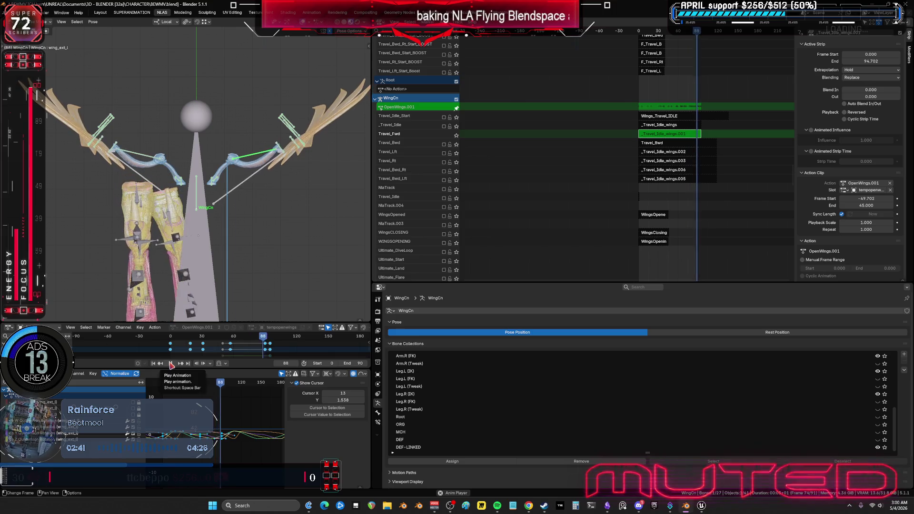
click(171, 364)
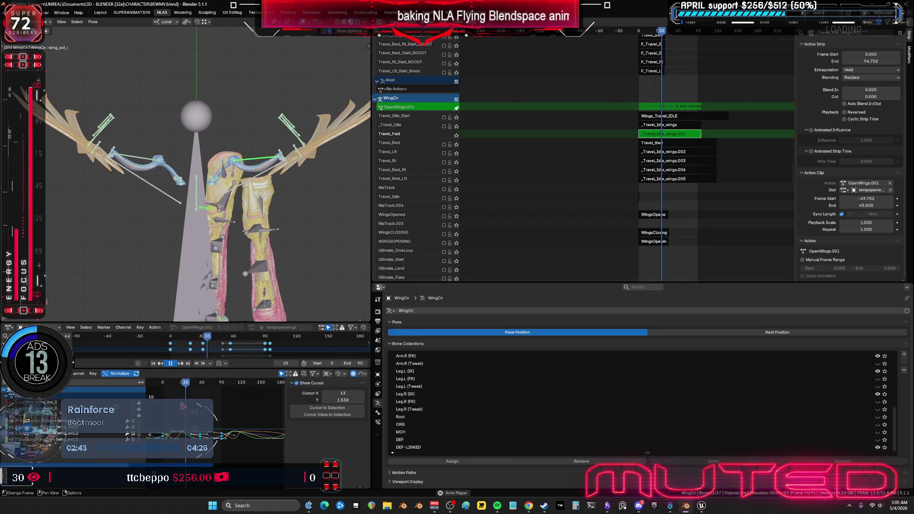
Zoom into the wing curves and scrub to frame 31, then back to frame 19
key(ctrl+space)
mouse_move(367, 306)
ctrl+middle_down()
mouse_move(449, 259)
mouse_move(409, 217)
ctrl+middle_up()
drag(424, 40, 397, 38)
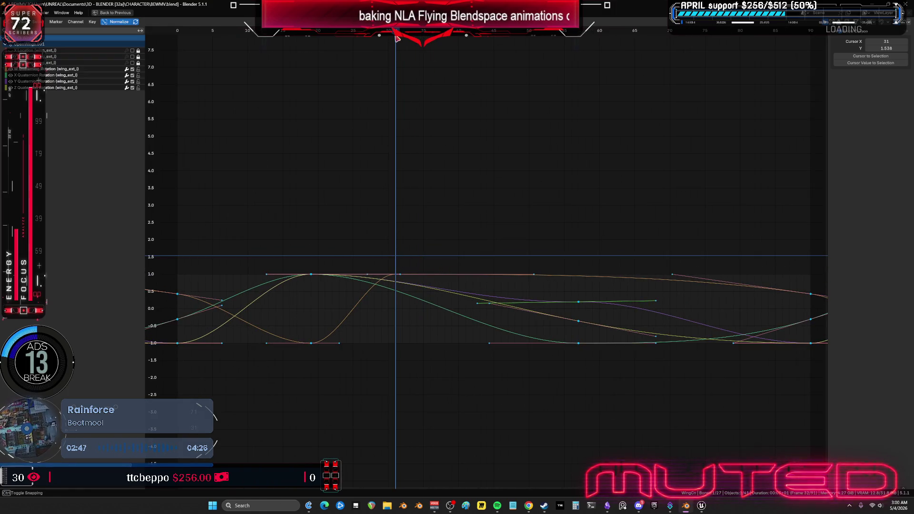
key(ctrl+space)
middle_drag(157, 143, 215, 144)
drag(202, 338, 192, 341)
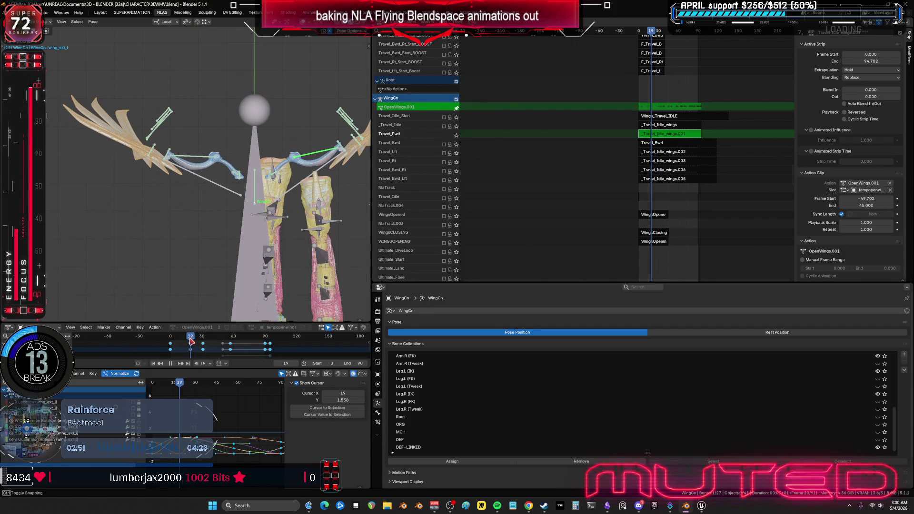
Rotate the wing_ext_r bone, add wing_ext_l to the selection, and bring up keyframe options
click(200, 160)
key(r)
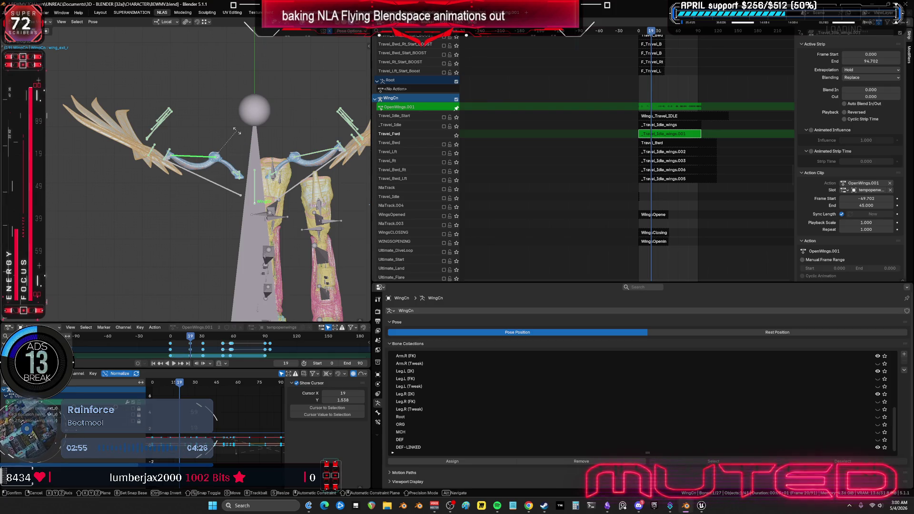
click(236, 131)
shift+click(310, 145)
key(k)
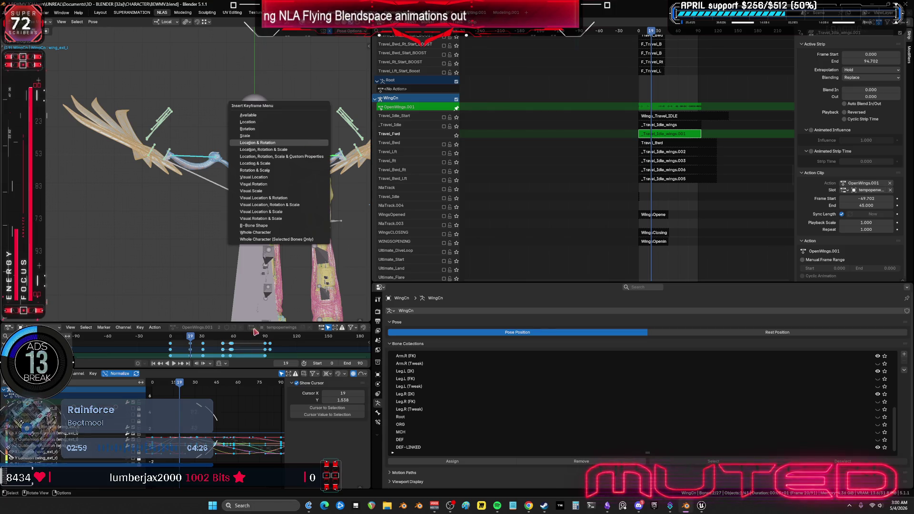
Widen the 3D view and graph area, zoom to frames 21–43, and go to frame 33
mouse_move(195, 339)
mouse_down()
mouse_move(186, 339)
mouse_move(204, 339)
mouse_up()
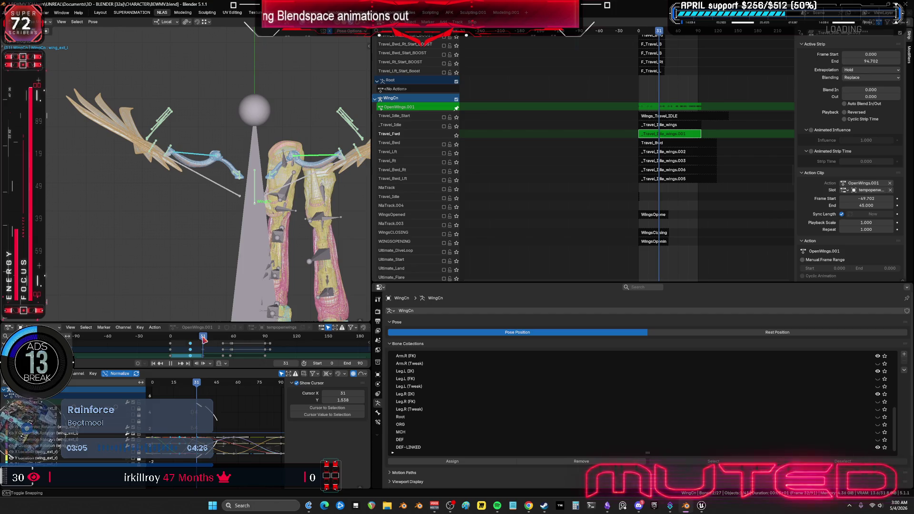
ctrl+middle_drag(213, 417, 222, 432)
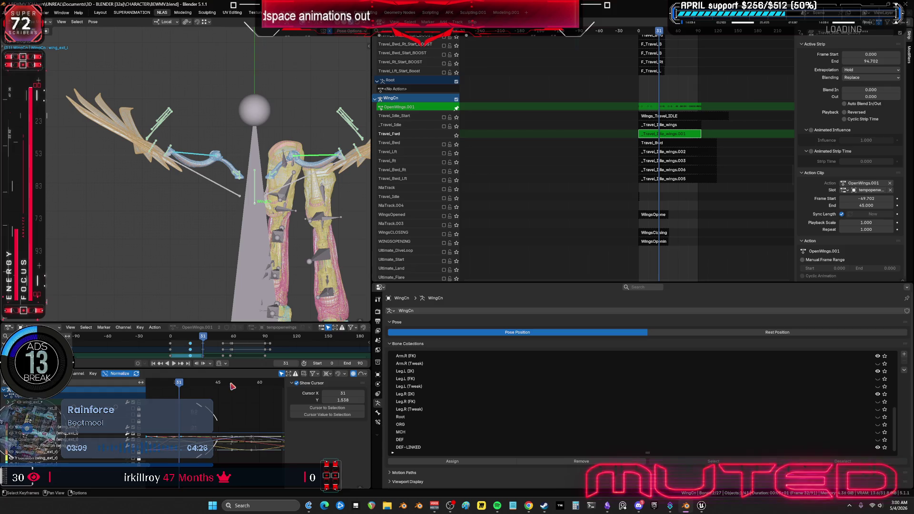
drag(375, 193, 695, 193)
key(ctrl+space)
mouse_move(411, 282)
ctrl+middle_down()
mouse_move(514, 251)
mouse_move(502, 248)
ctrl+middle_up()
key(ctrl+space)
drag(348, 339, 348, 338)
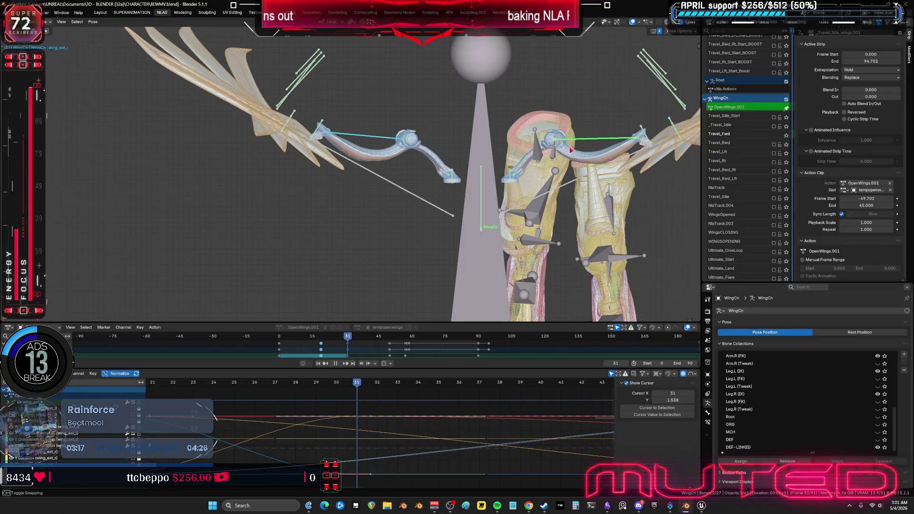
Rotate the wing bone and key its Location & Rotation at frame 31
middle_drag(377, 141, 325, 152)
key(alt+a)
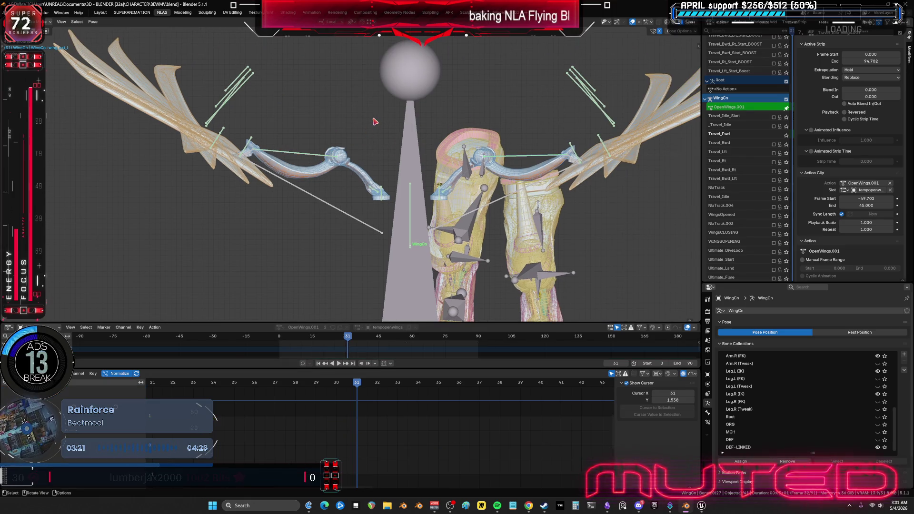
key(ctrl+z)
key(r)
click(512, 159)
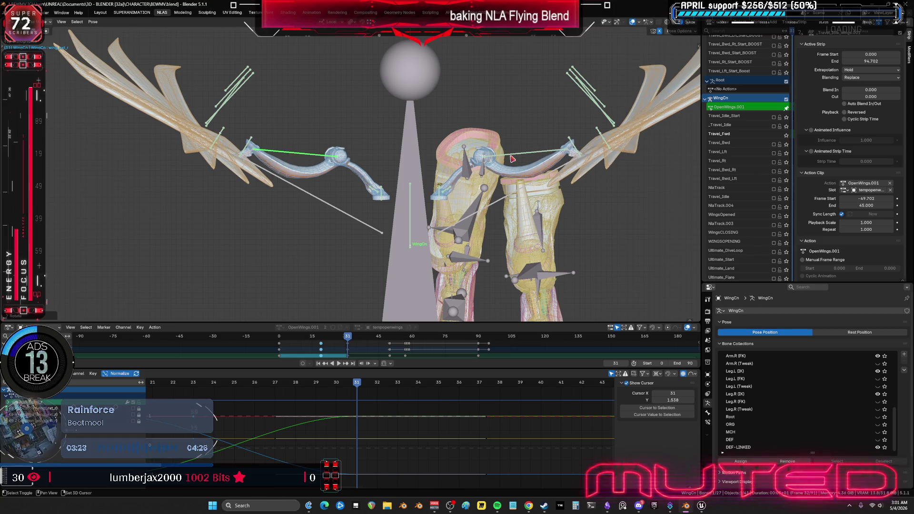
key(k)
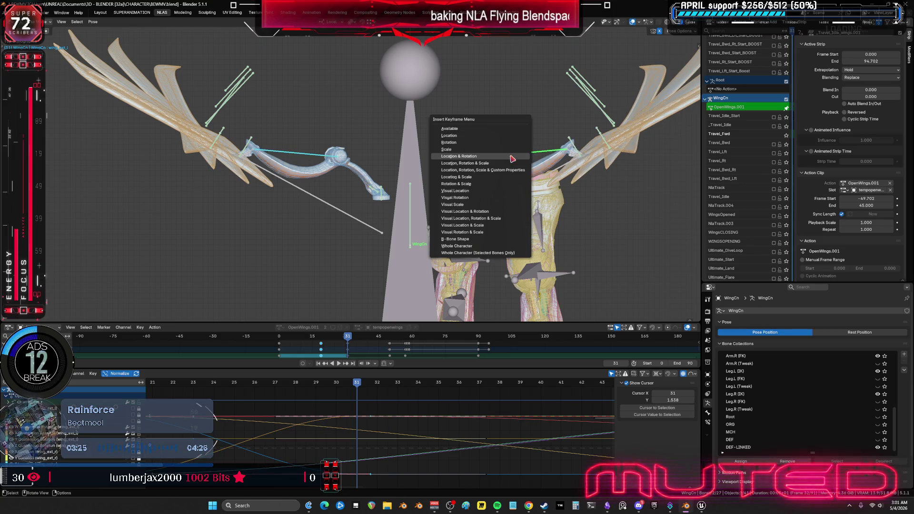
click(457, 156)
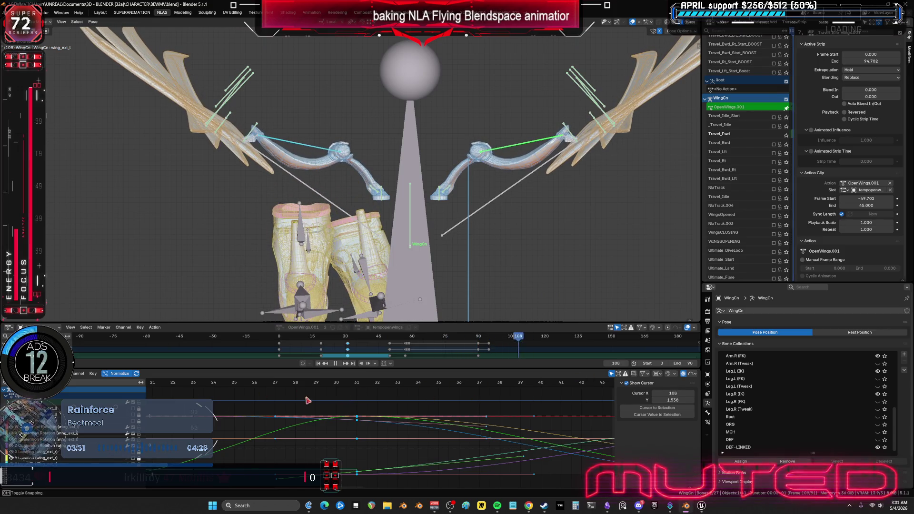
Stop playback at frame 0 and widen the NLA editor to show the wing strips
key(shift+Left)
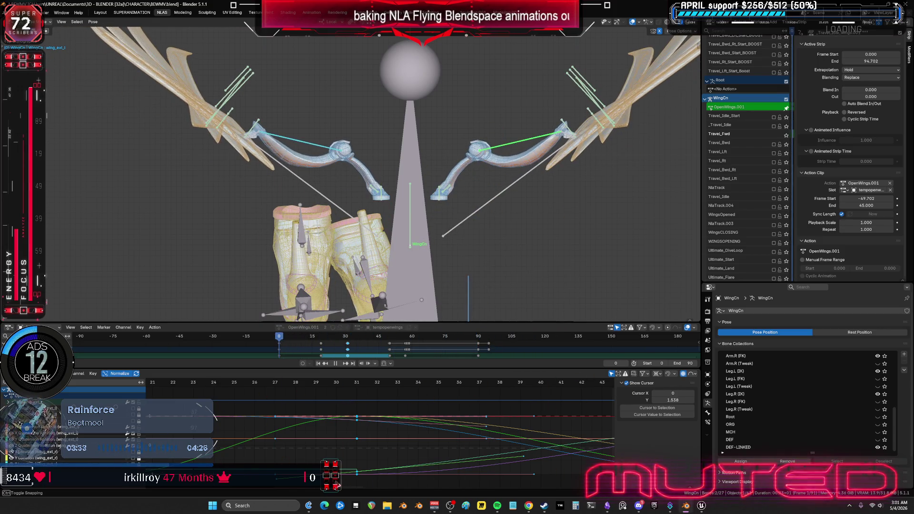
key(space)
mouse_move(489, 244)
middle_down()
mouse_move(461, 194)
mouse_move(427, 204)
middle_up()
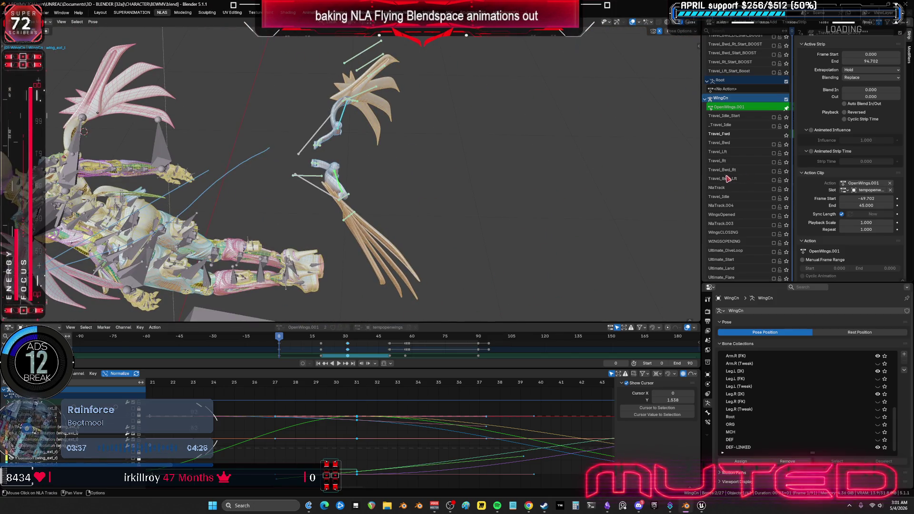
drag(699, 183, 446, 182)
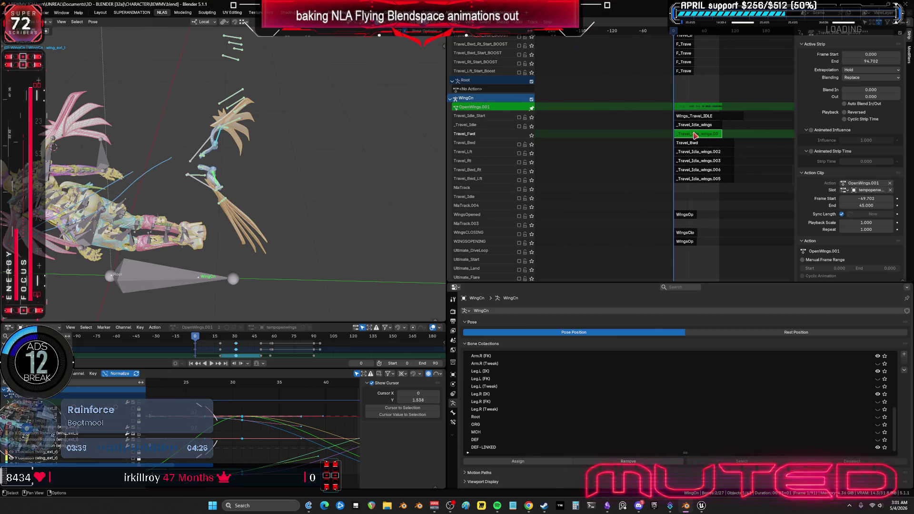
Exit tweak mode on OpenWings.001, switch to Object Mode, and select the Root armature
key(Tab)
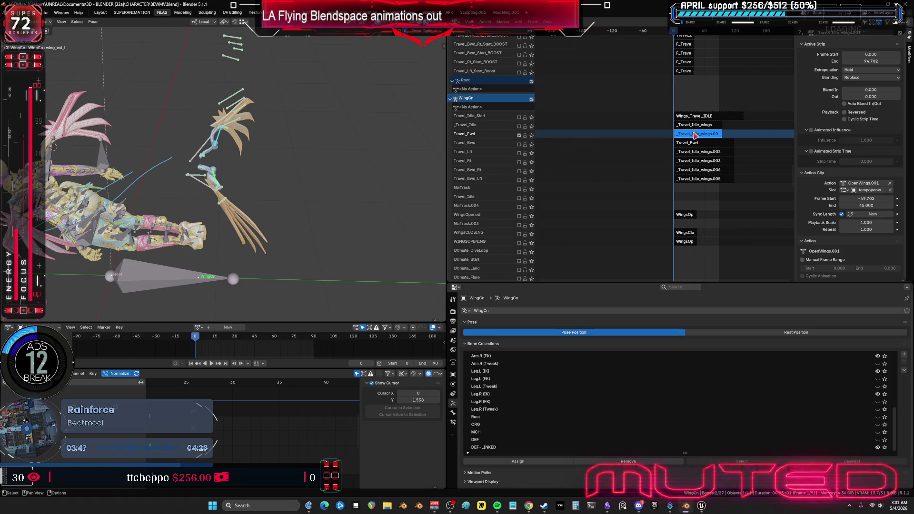
middle_drag(187, 195, 226, 127)
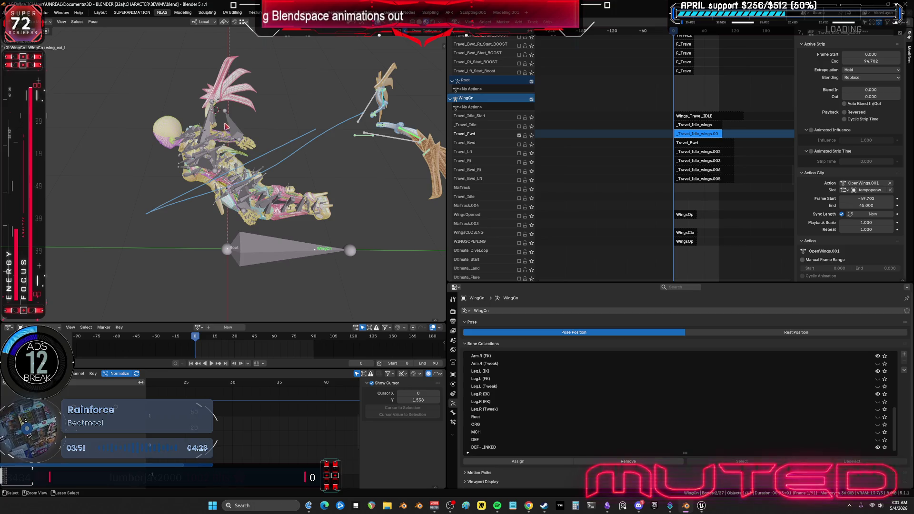
key(ctrl+Tab)
ctrl+click(232, 127)
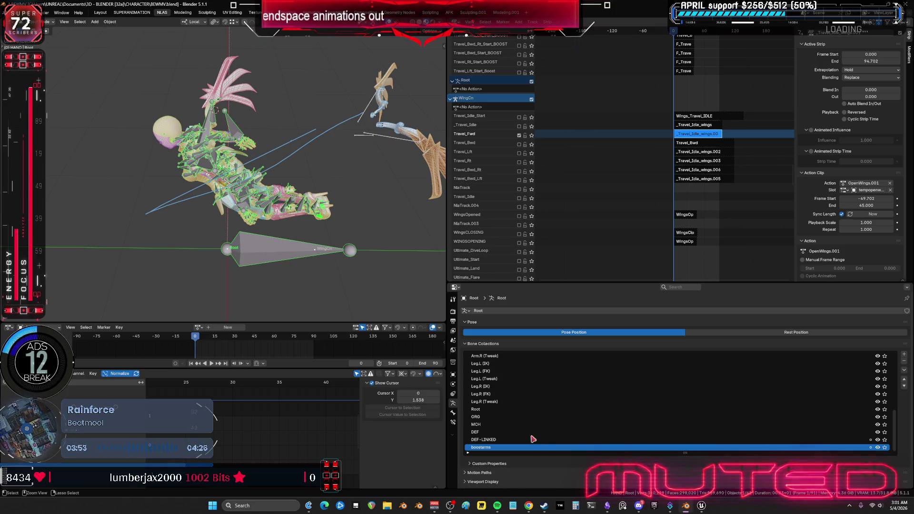
In Pose mode, solo the wings bone collection and view wing_track_r's constraints
key(ctrl+Tab)
scroll(847, 414, up, 10)
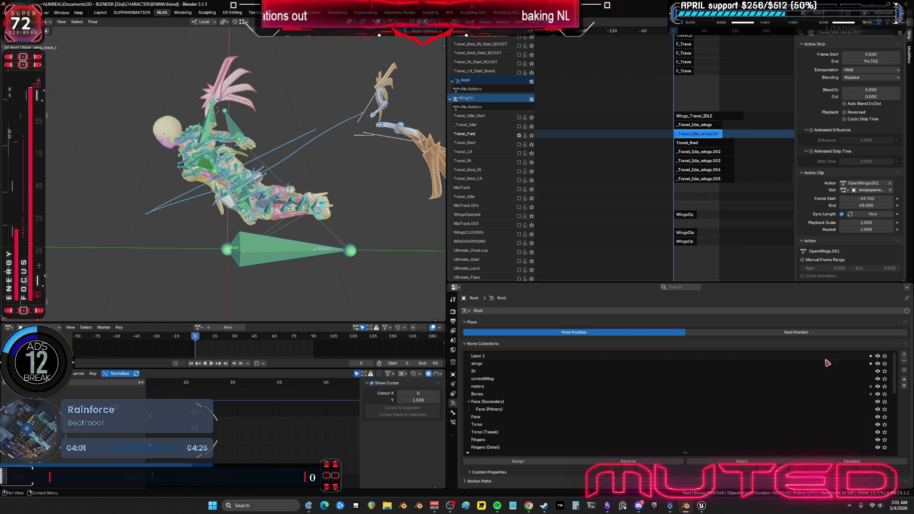
click(885, 364)
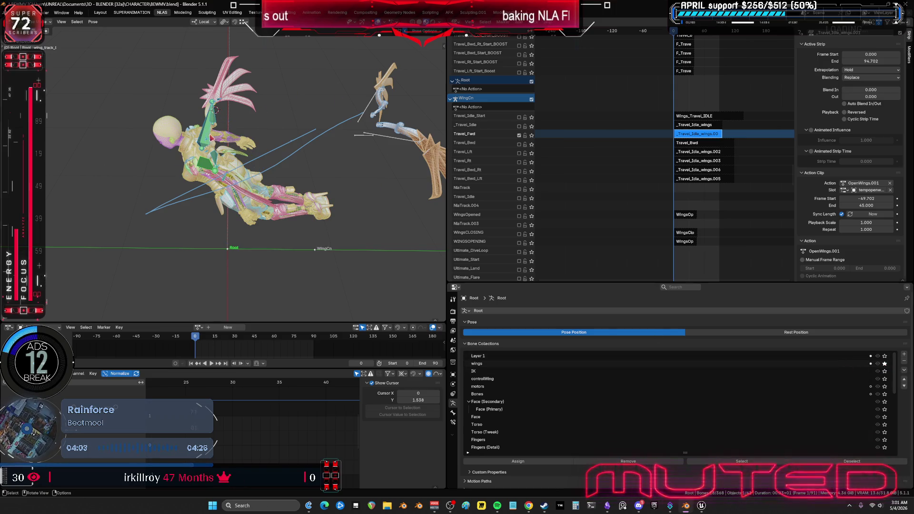
click(216, 109)
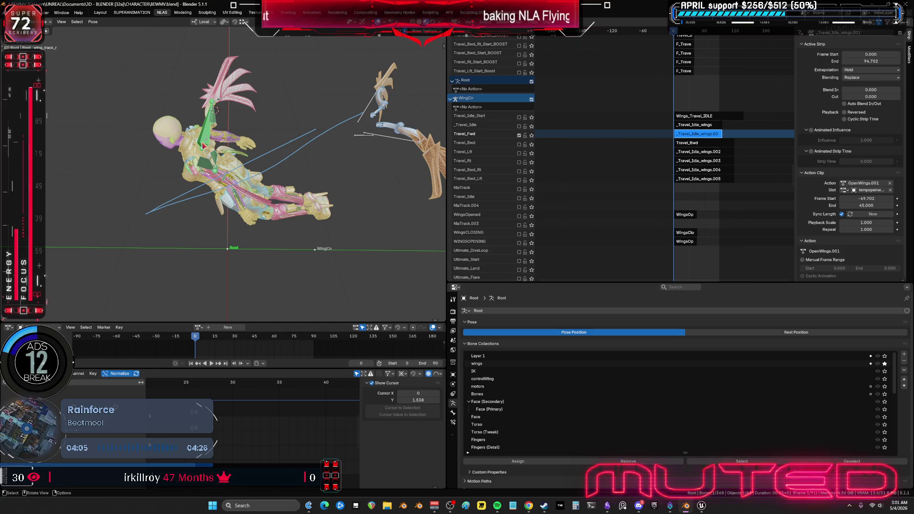
click(453, 422)
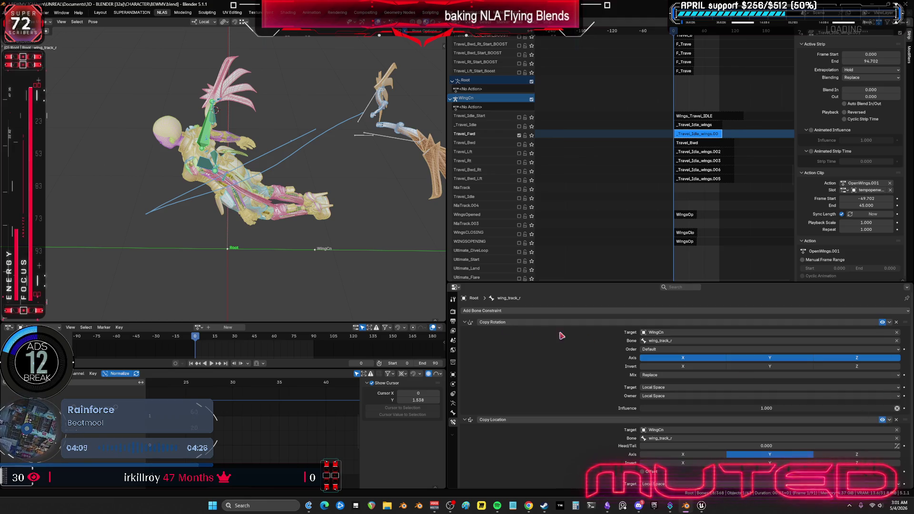
Show all bone collections again and pan the NLA editor to the F_Travel tracks
click(452, 413)
click(453, 403)
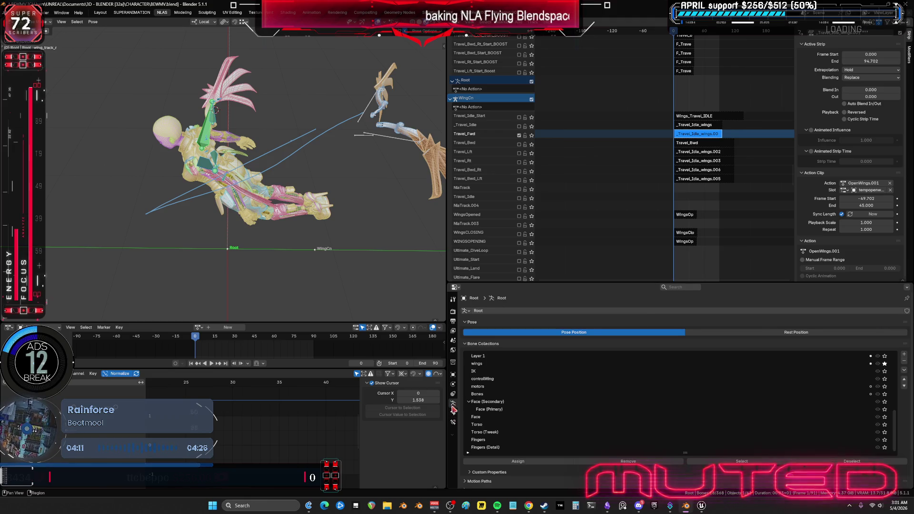
mouse_move(893, 440)
mouse_down()
mouse_move(894, 376)
mouse_move(881, 365)
mouse_up()
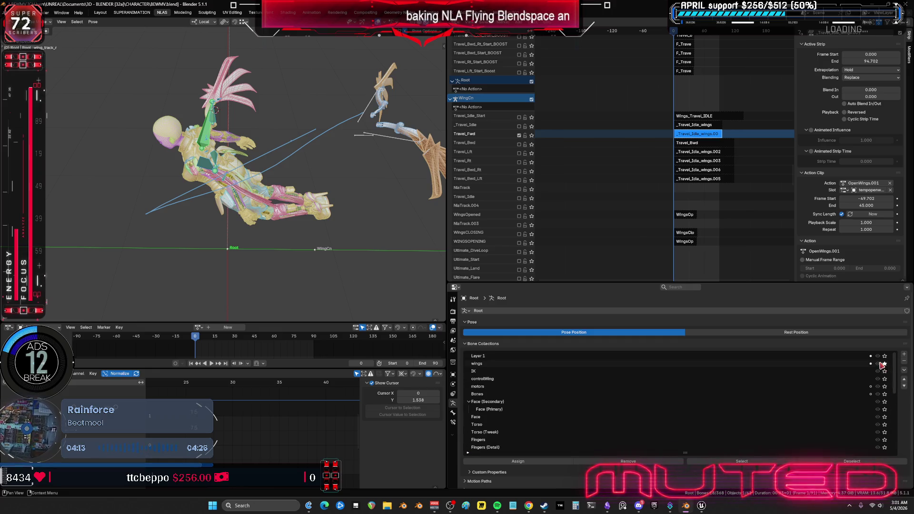
click(878, 363)
middle_drag(290, 266, 277, 277)
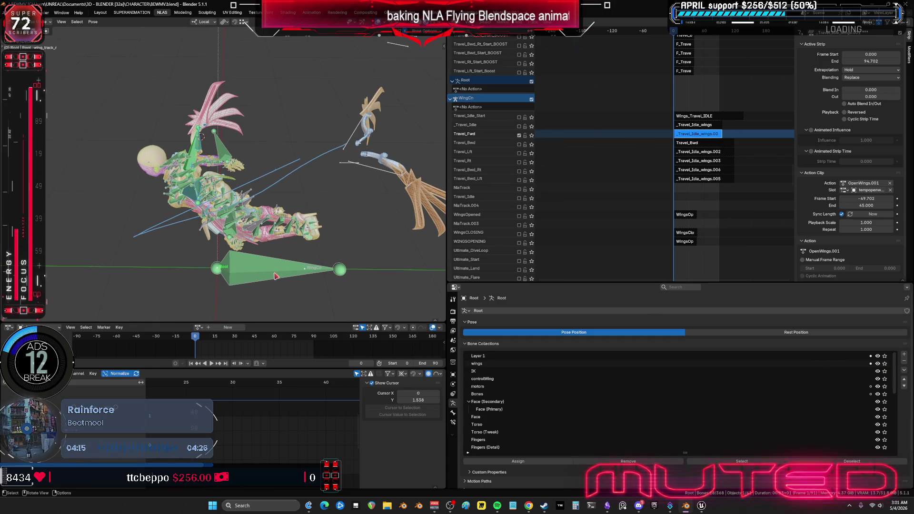
mouse_move(618, 129)
middle_down()
mouse_move(604, 194)
mouse_move(595, 192)
mouse_move(573, 23)
middle_up()
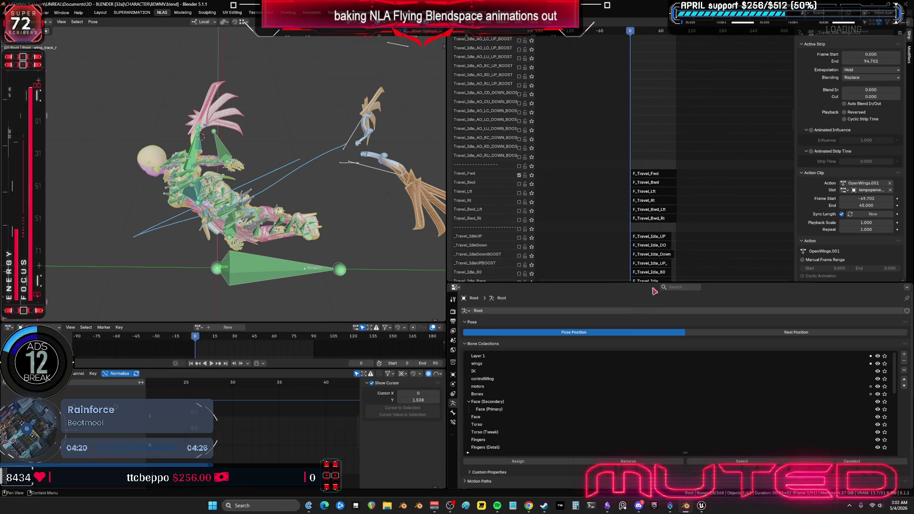
Select the F_Travel_Fwd strip and enter tweak mode on its action
click(666, 178)
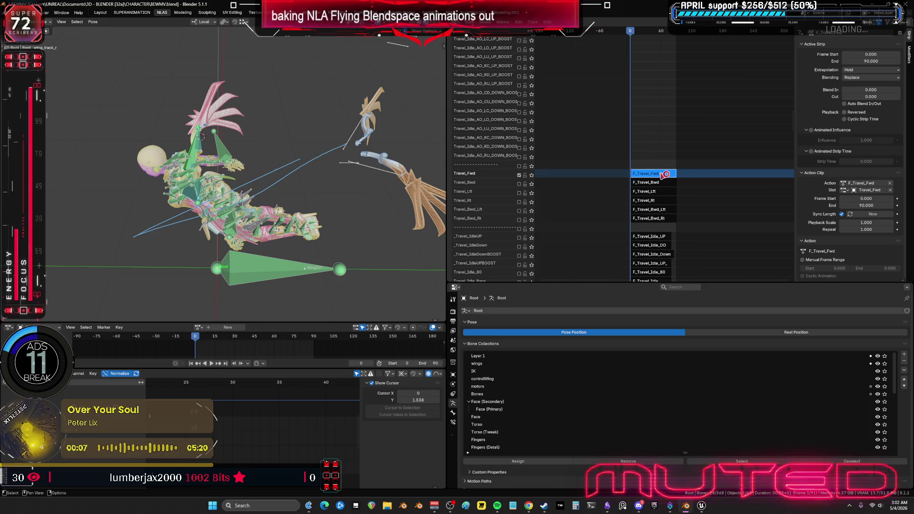
key(Tab)
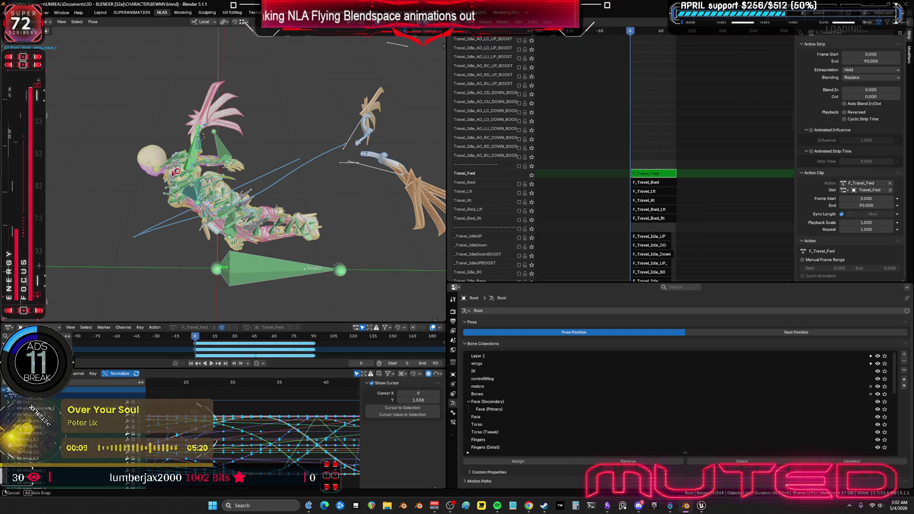
Select every bone of the rig, starting from bicepupper_l
scroll(232, 257, down, 5)
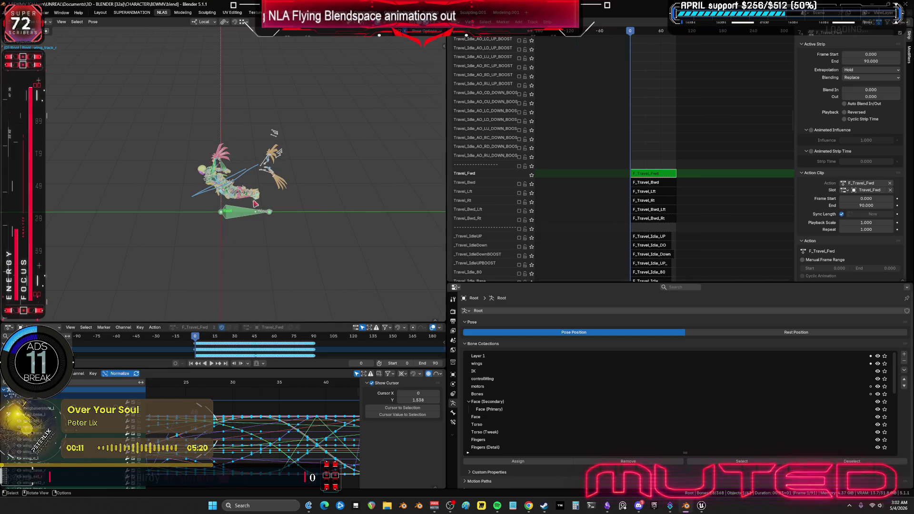
scroll(208, 193, up, 4)
click(207, 192)
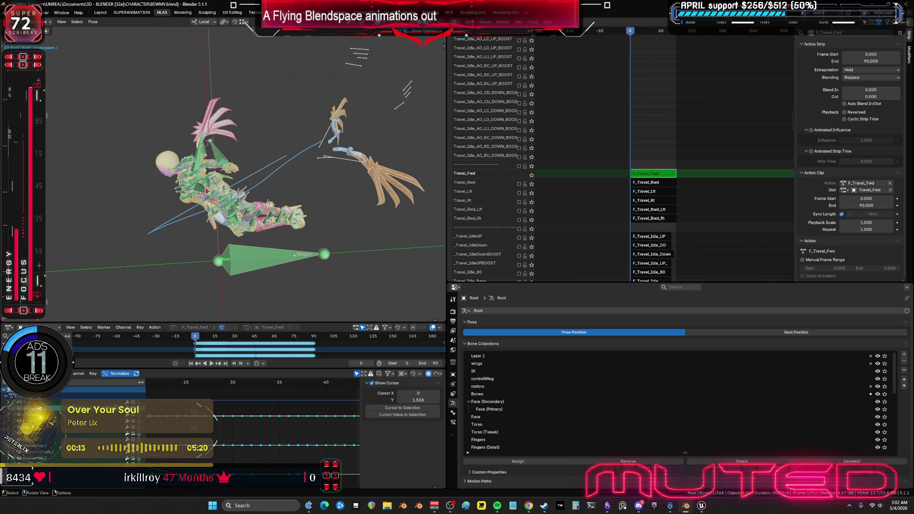
key(a)
middle_drag(316, 221, 103, 68)
Bake frames 0–90 with Visual Keying, Overwrite and Clean Curves, then exit tweak mode
key(q)
click(192, 169)
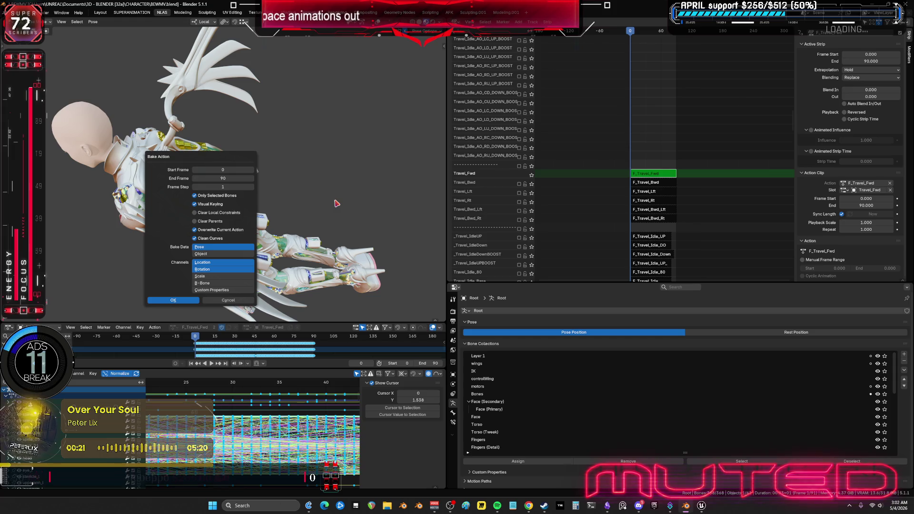
key(Return)
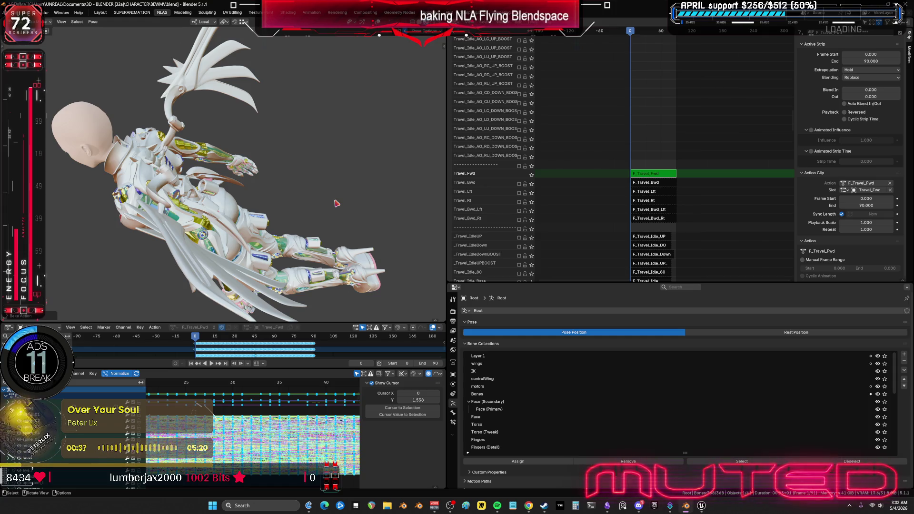
mouse_move(282, 173)
middle_down()
mouse_move(293, 177)
mouse_move(340, 114)
middle_up()
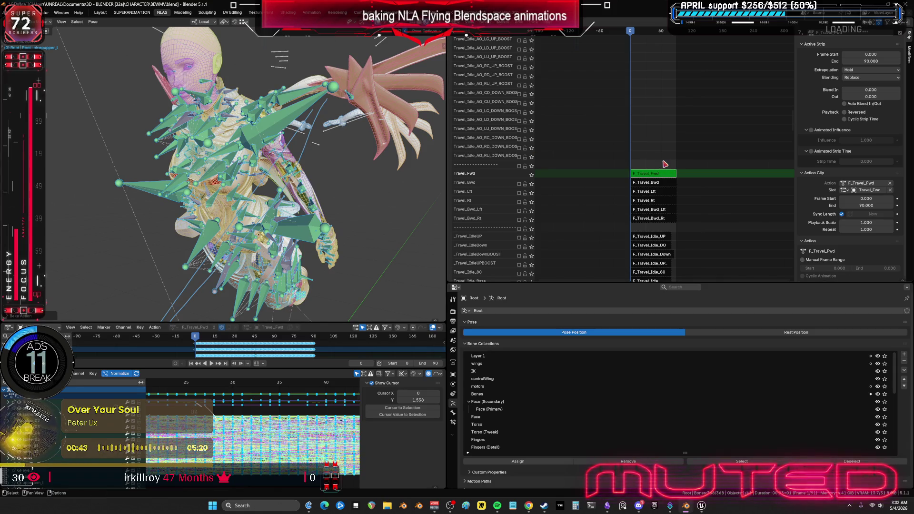
key(Tab)
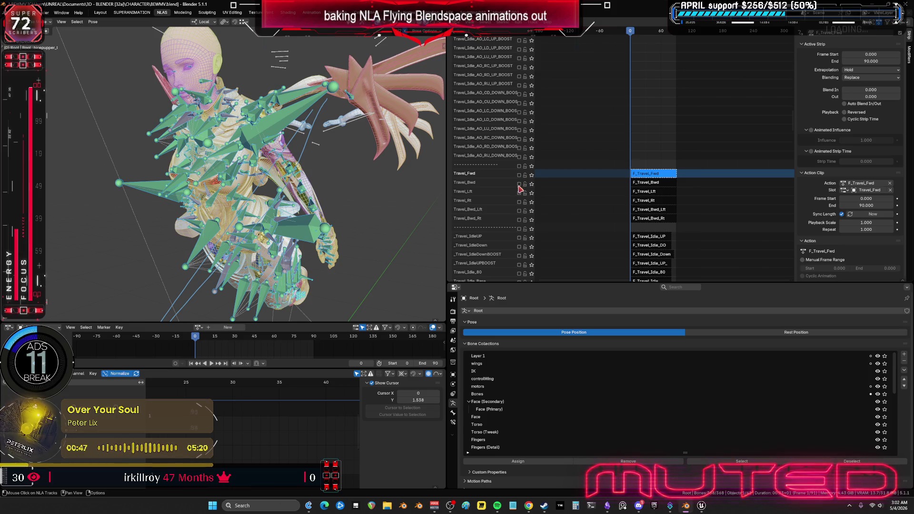
Switch on the Travel_Bwd track, make F_Travel_Bwd the active strip, and mute Travel_Fwd
click(519, 184)
middle_drag(363, 179, 279, 218)
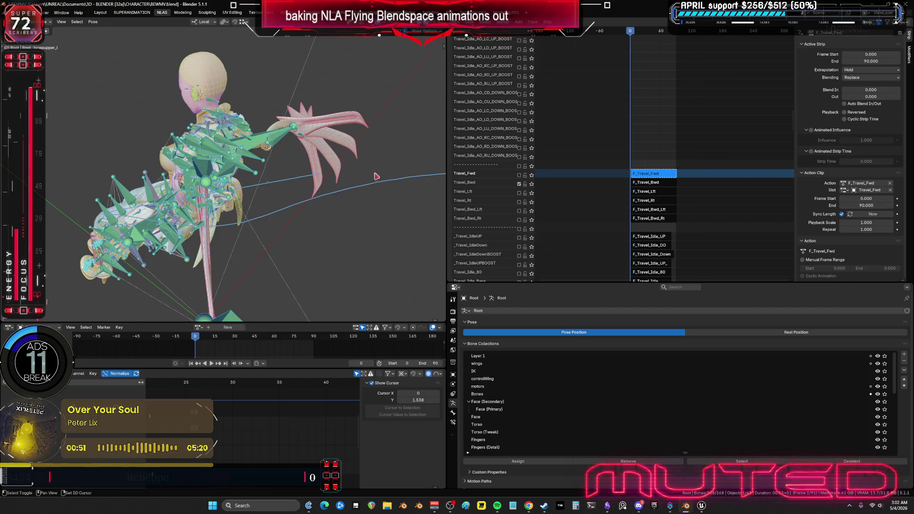
click(652, 185)
mouse_move(653, 185)
middle_down()
mouse_move(576, 176)
mouse_move(588, 97)
middle_up()
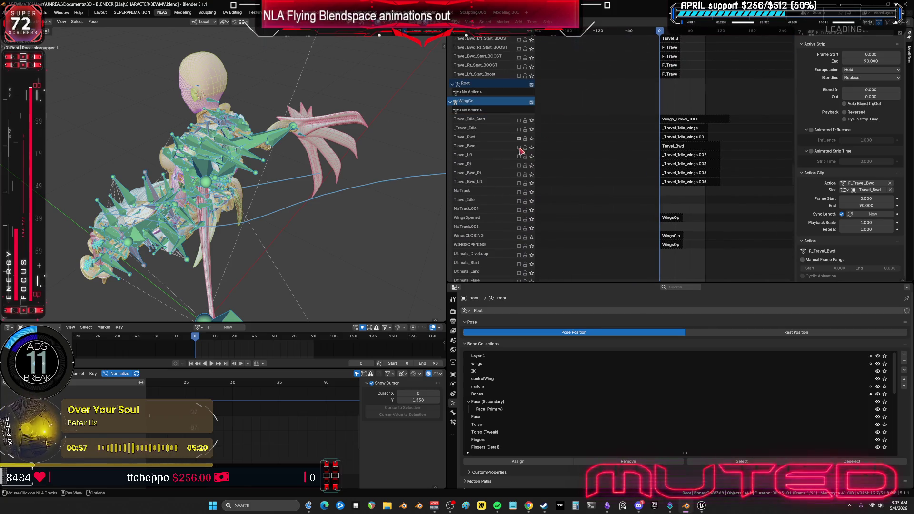
click(520, 140)
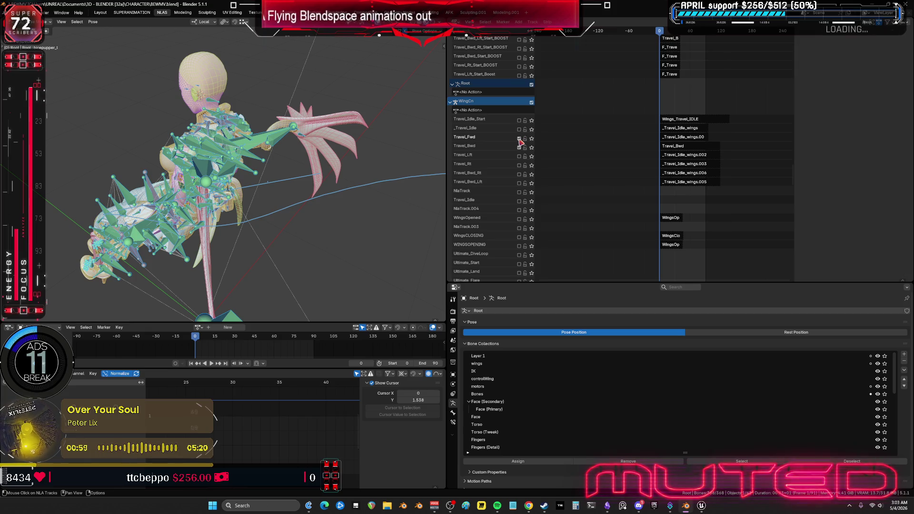
click(519, 139)
Hide viewport overlays and play the animation, viewing the flying character from behind
key(shift+alt+z)
middle_drag(215, 181, 242, 167)
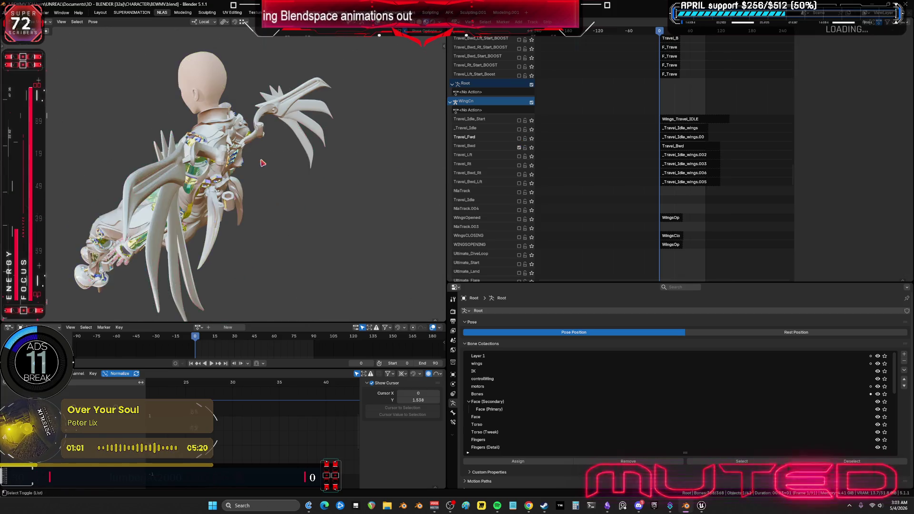
scroll(242, 167, up, 2)
click(210, 363)
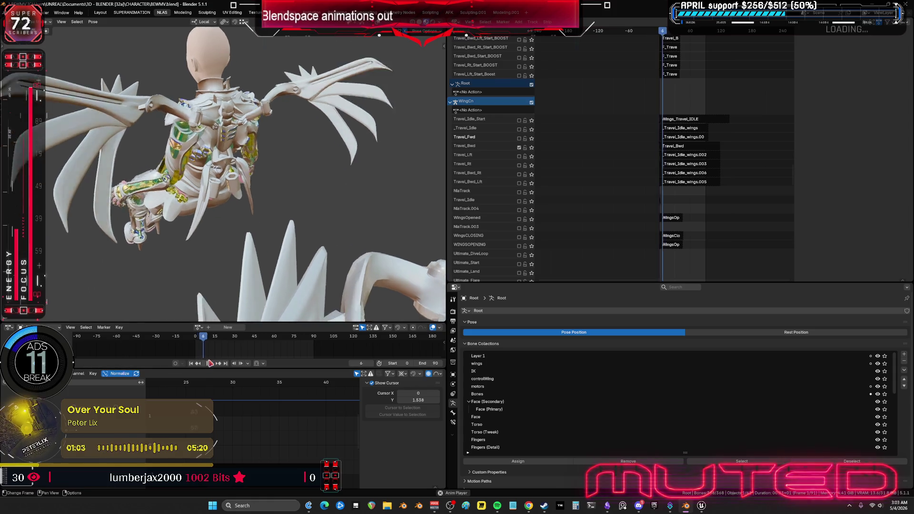
scroll(226, 177, down, 5)
mouse_move(224, 179)
middle_down()
mouse_move(347, 167)
mouse_move(336, 164)
middle_up()
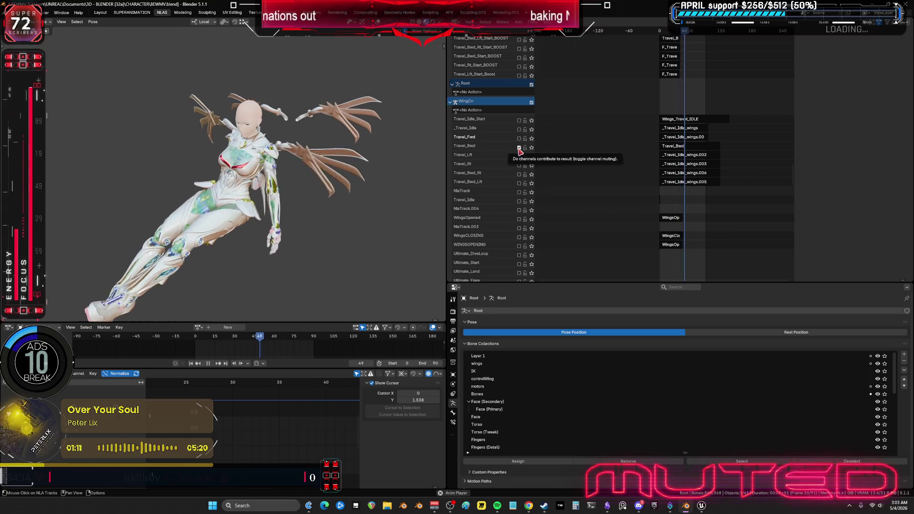
mouse_move(528, 210)
middle_down()
mouse_move(535, 122)
mouse_move(594, 52)
middle_up()
scroll(594, 194, down, 5)
middle_drag(567, 236, 566, 222)
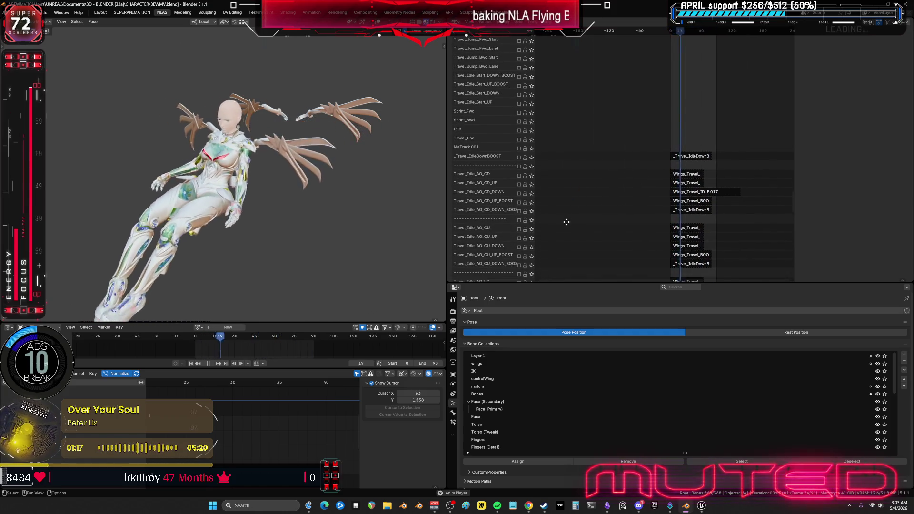
Zoom the NLA around frame 0 and toggle the Travel_Bwd_Lft_BOOST track on and back off
scroll(566, 222, down, 10)
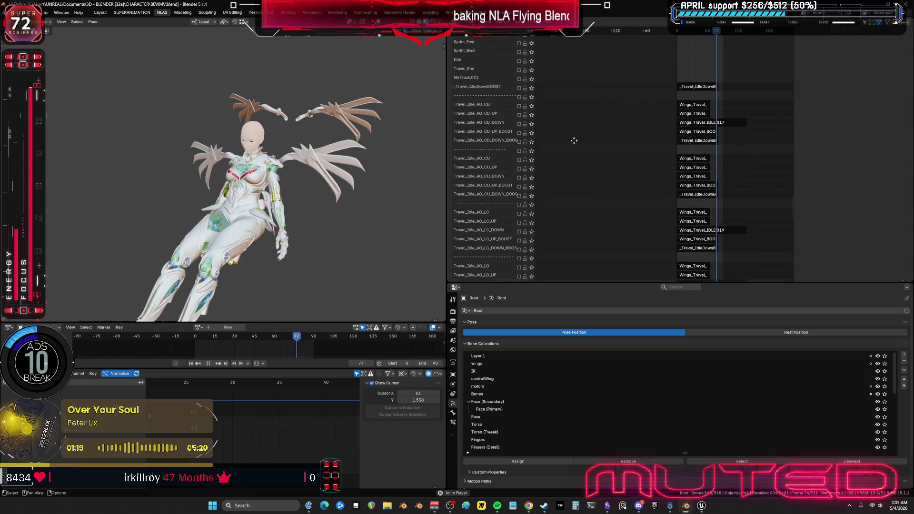
mouse_move(565, 198)
middle_down()
mouse_move(551, 152)
mouse_move(566, 82)
middle_up()
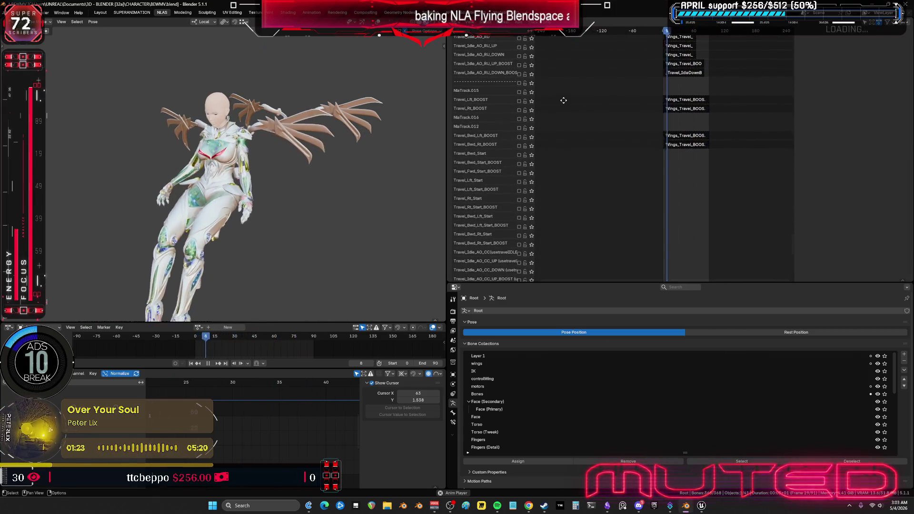
middle_drag(576, 196, 577, 151)
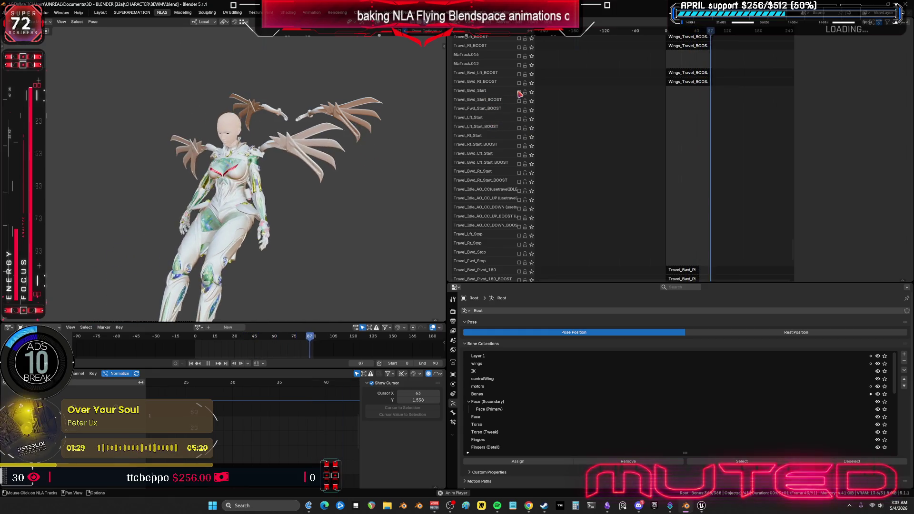
scroll(676, 105, up, 2)
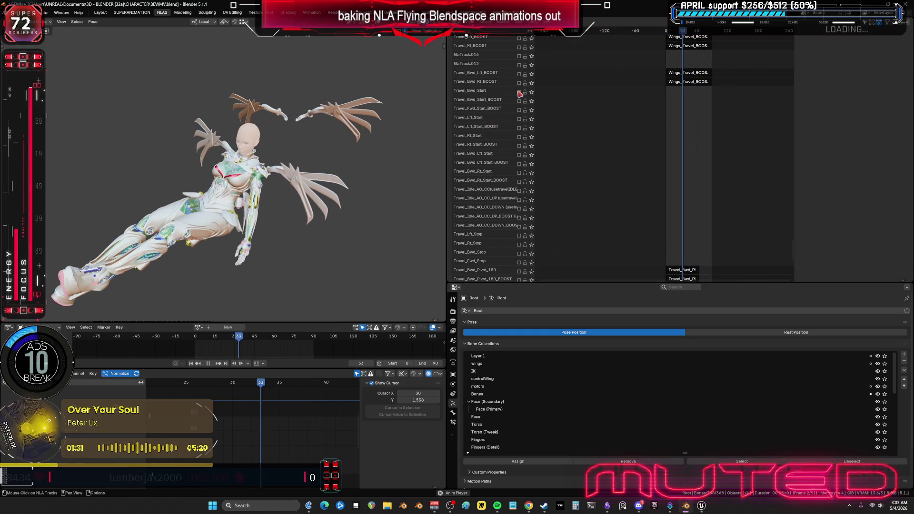
mouse_move(693, 112)
middle_down()
mouse_move(690, 141)
mouse_move(712, 129)
mouse_move(692, 135)
middle_up()
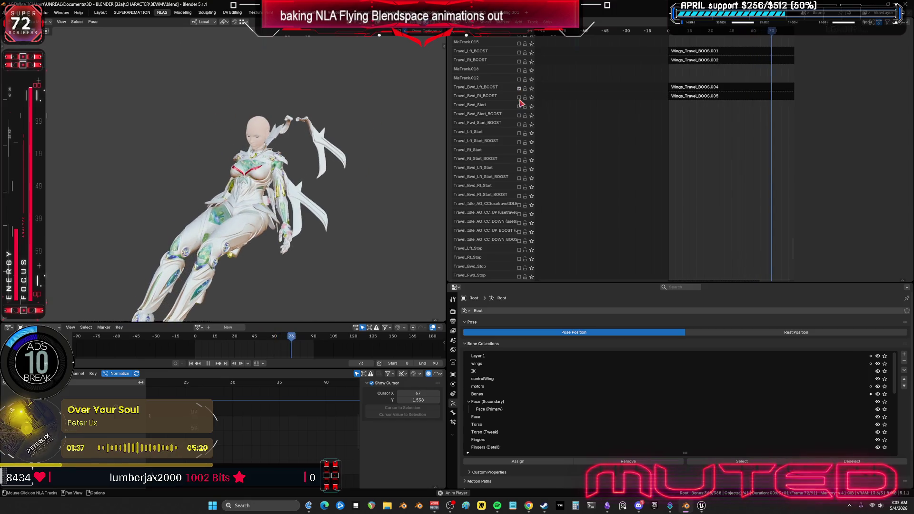
click(519, 89)
click(520, 89)
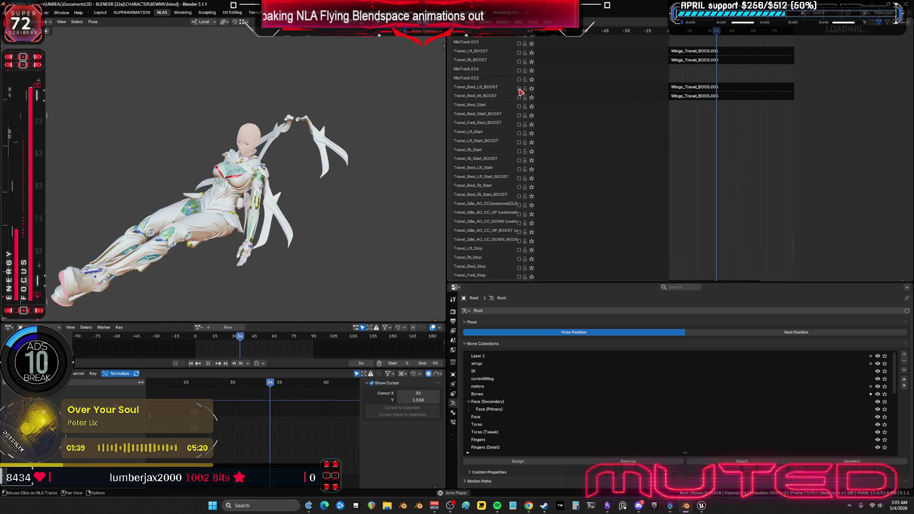
Switch on the BackwardBoost->Backward, BackwardBoost->Idle and Travel_Bwd_Rt_Start tracks
scroll(660, 211, down, 8)
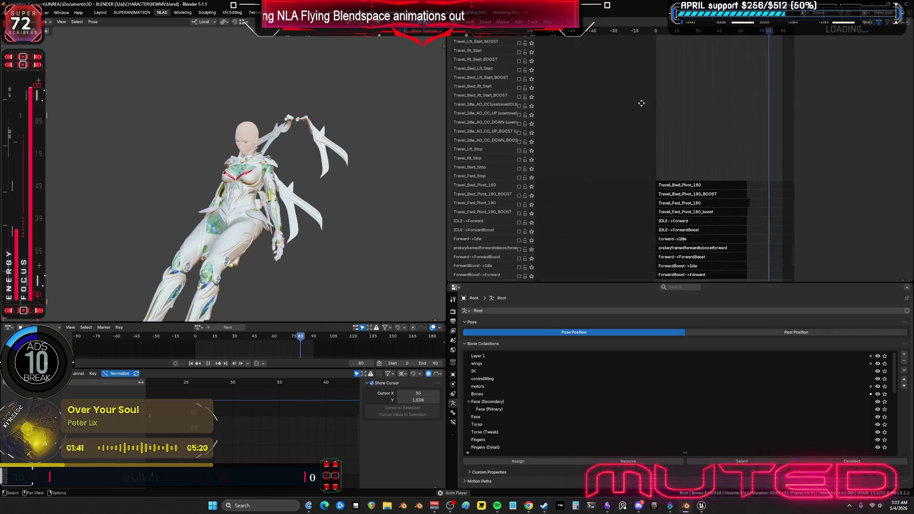
scroll(588, 200, down, 5)
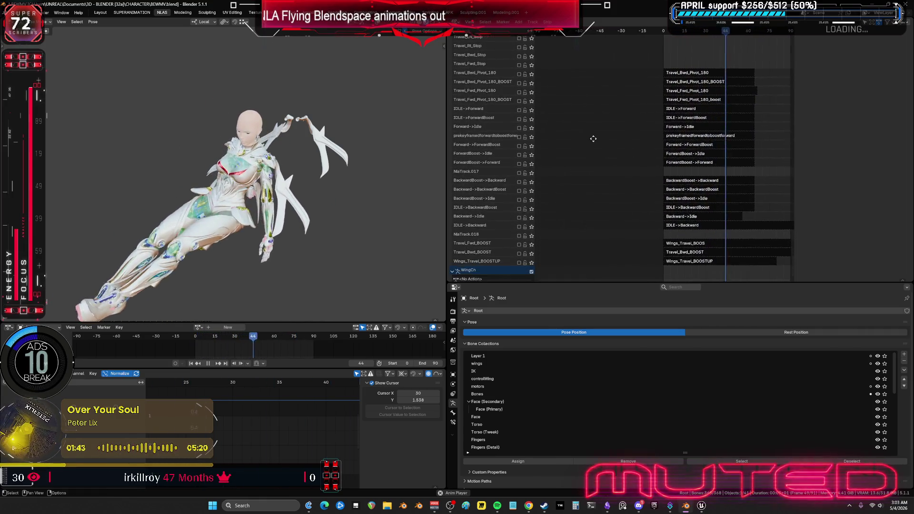
click(519, 165)
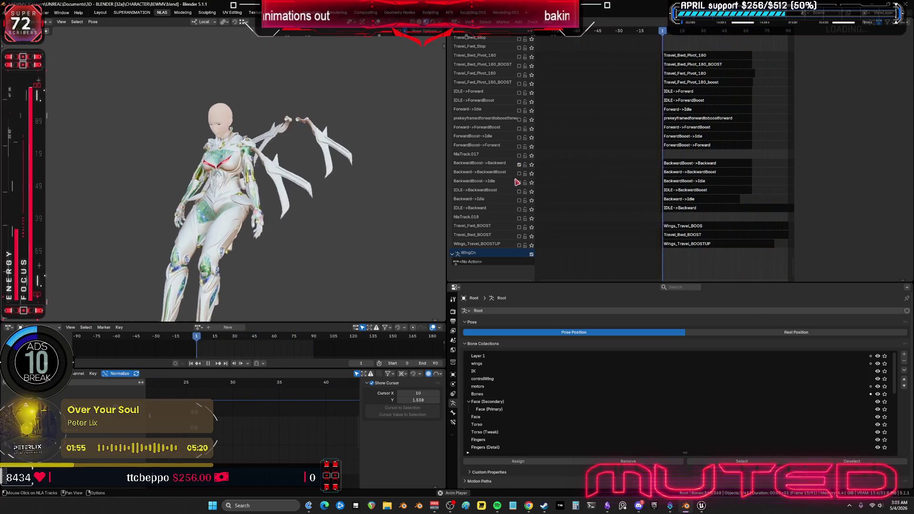
click(519, 182)
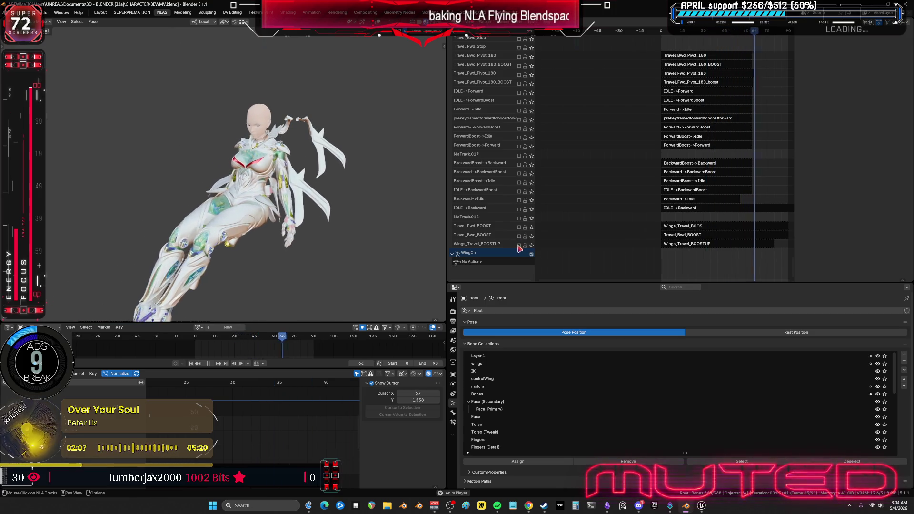
scroll(514, 143, up, 4)
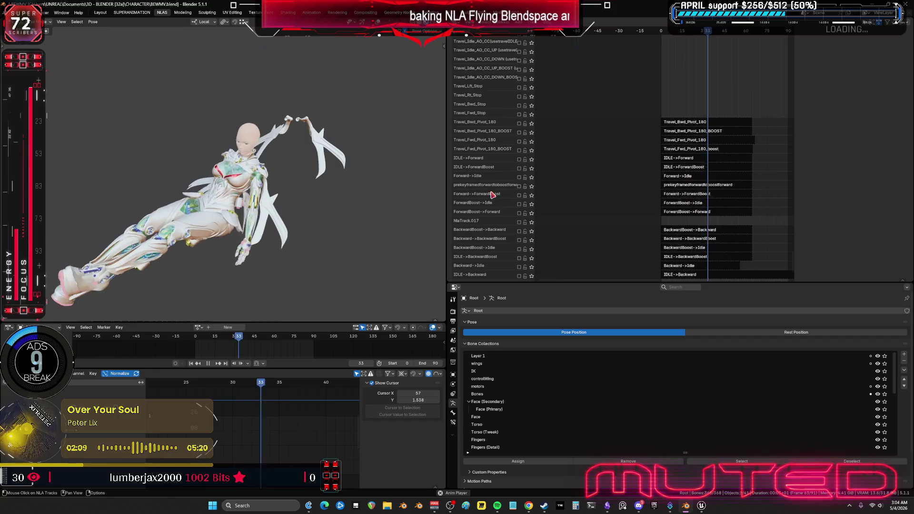
middle_drag(509, 116, 512, 176)
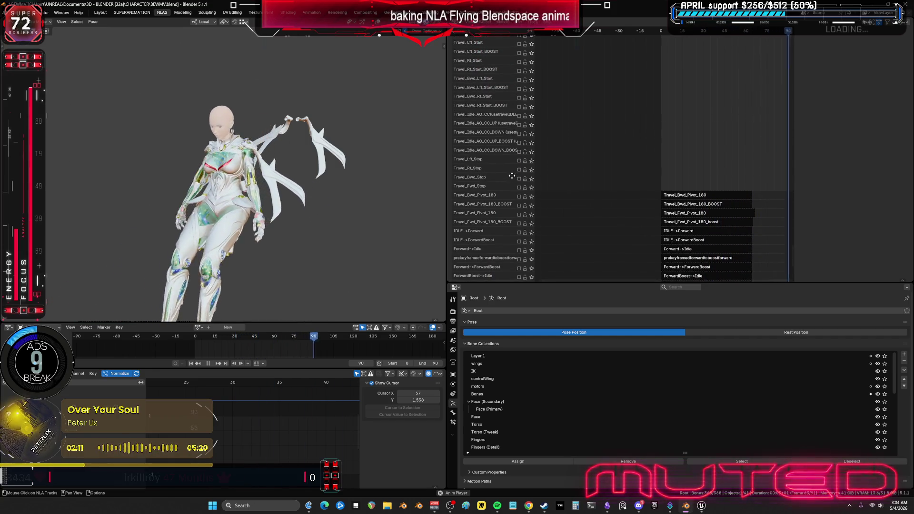
scroll(512, 176, up, 1)
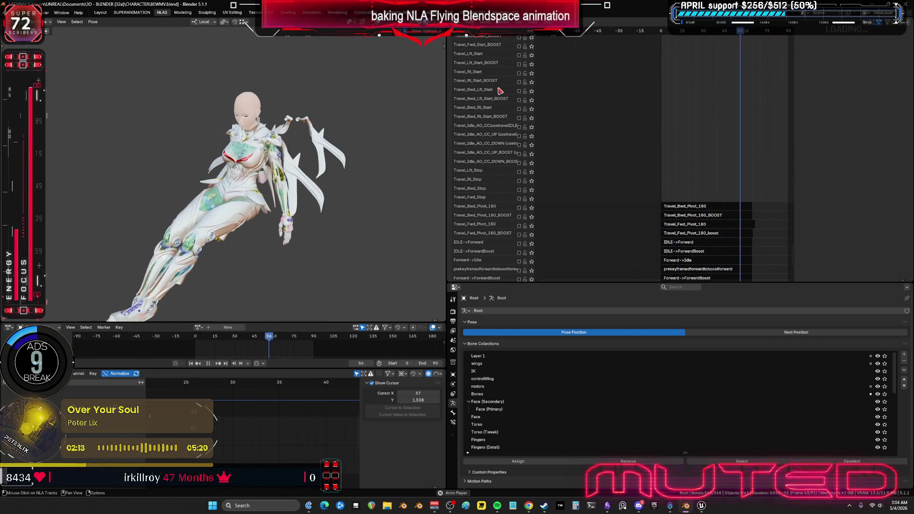
scroll(505, 97, up, 1)
scroll(505, 98, up, 1)
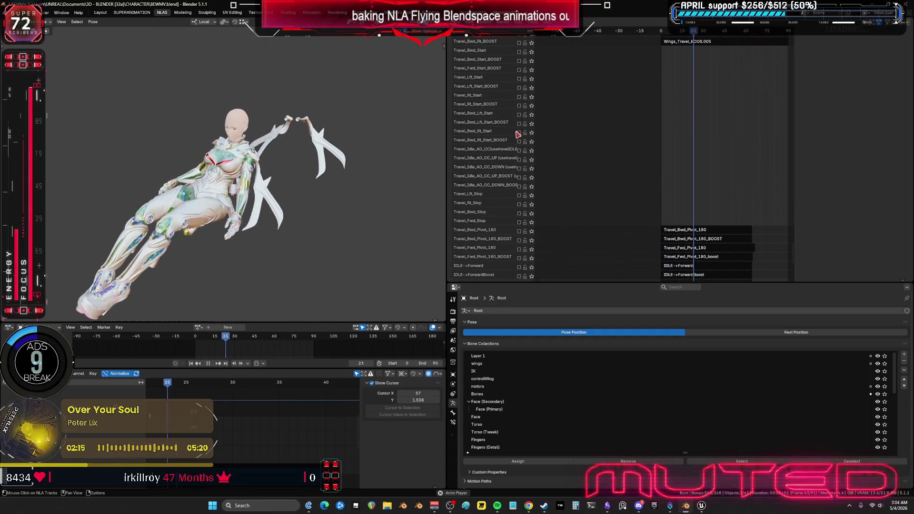
click(520, 133)
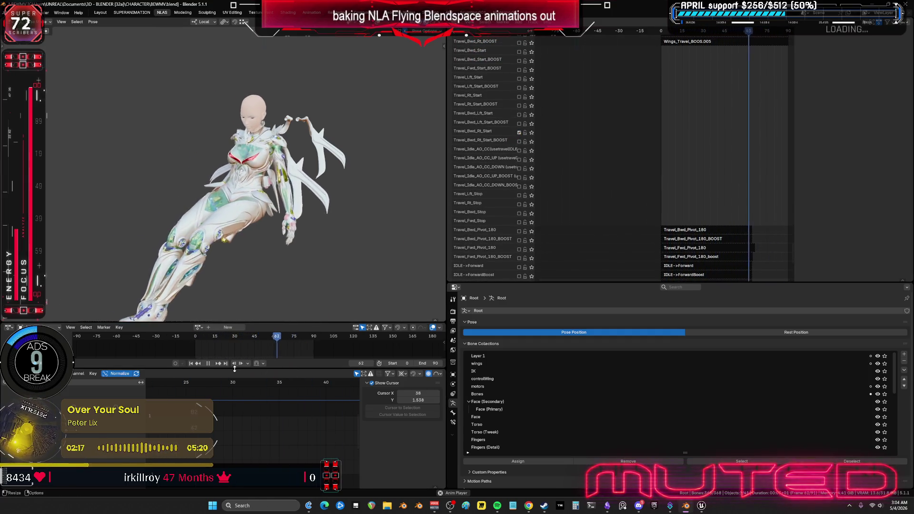
Scroll through the wing tracks and select the Backward->BackwardBoost strip to inspect it
middle_drag(575, 98, 573, 137)
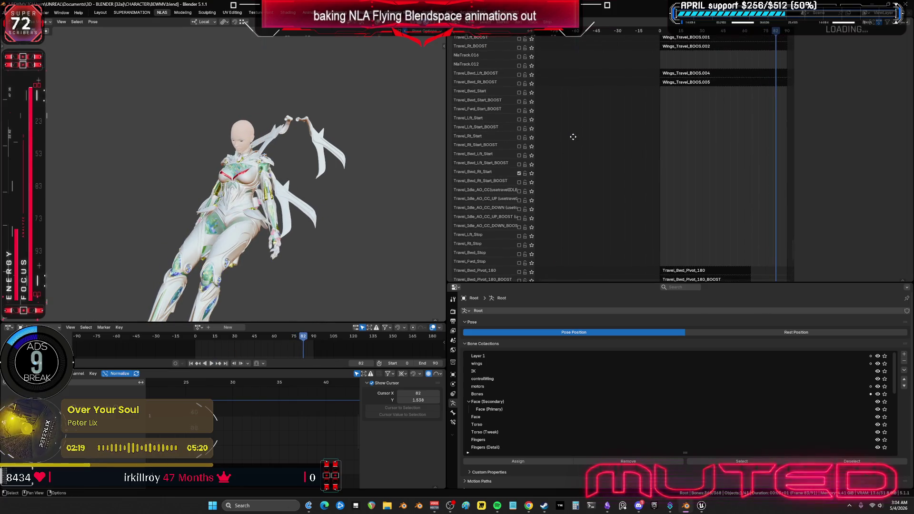
middle_drag(517, 83, 522, 123)
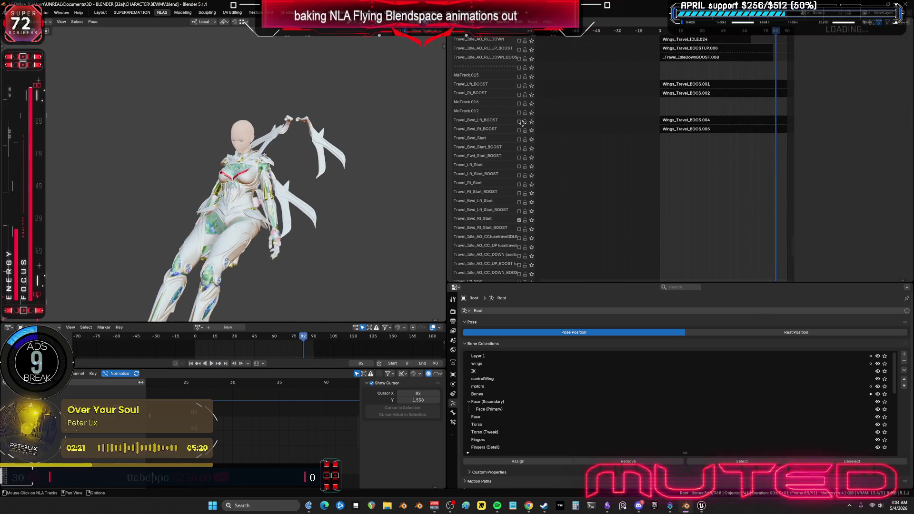
scroll(522, 123, down, 10)
ctrl+scroll(619, 205, right, 3)
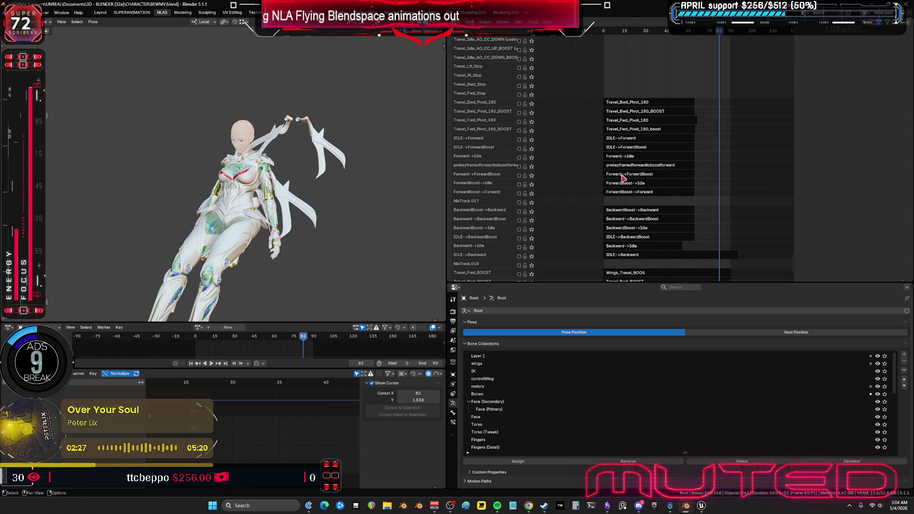
scroll(625, 191, down, 3)
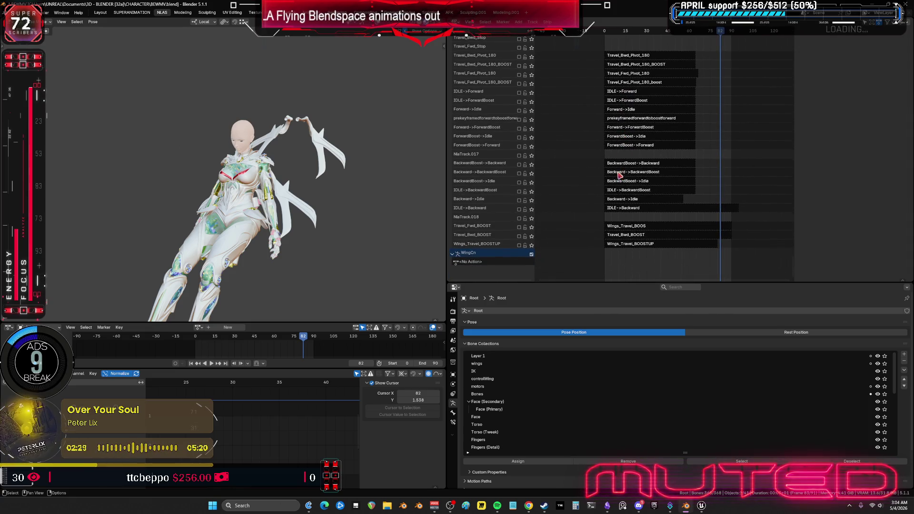
click(520, 173)
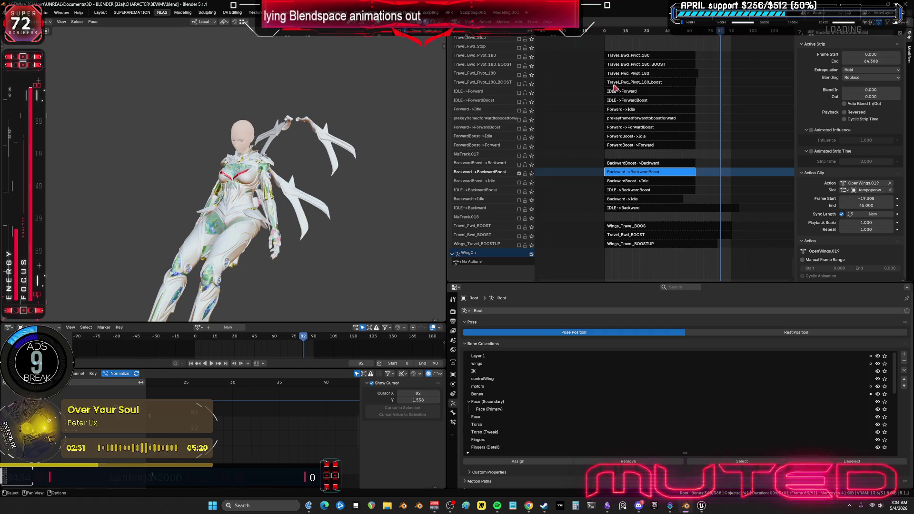
Scrub to frame 0, toggle the BackwardBoost->Idle and Backward->BackwardBoost tracks, and enable Backward->Idle
drag(720, 30, 594, 43)
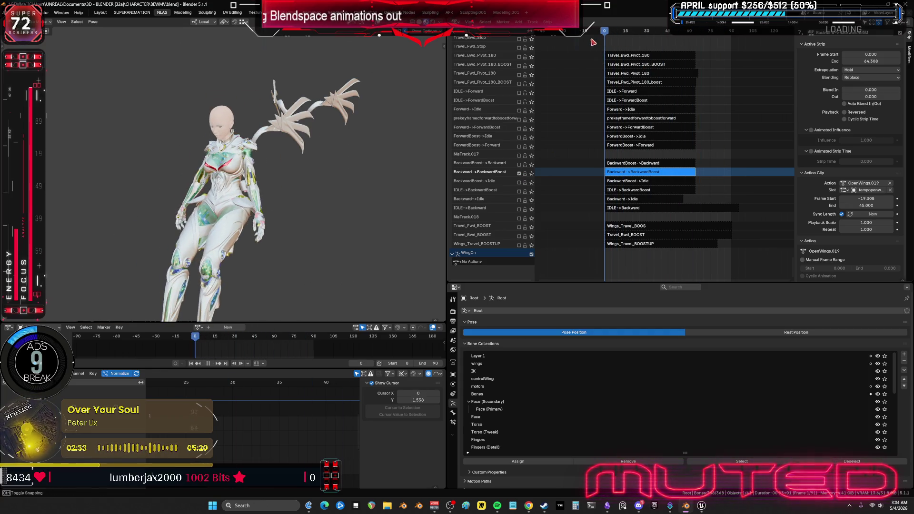
mouse_move(259, 167)
middle_down()
mouse_move(124, 172)
mouse_move(316, 168)
mouse_move(269, 165)
middle_up()
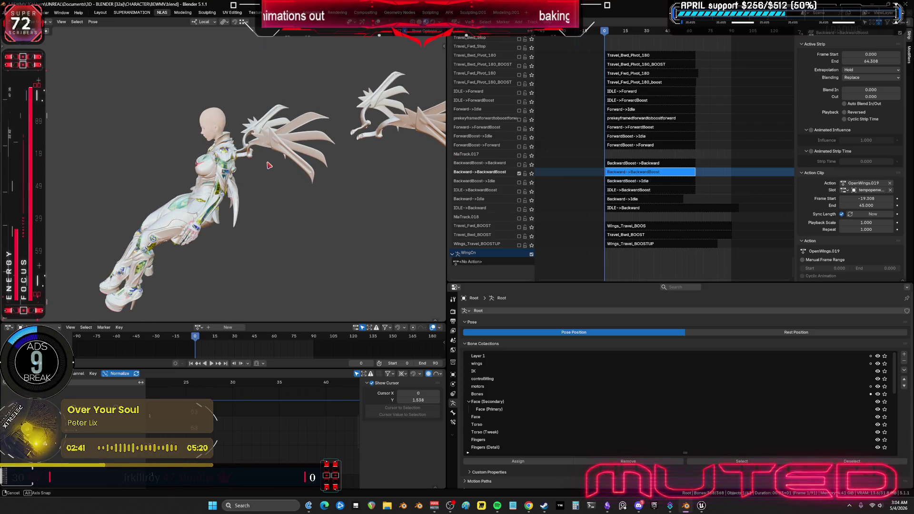
click(520, 184)
click(519, 174)
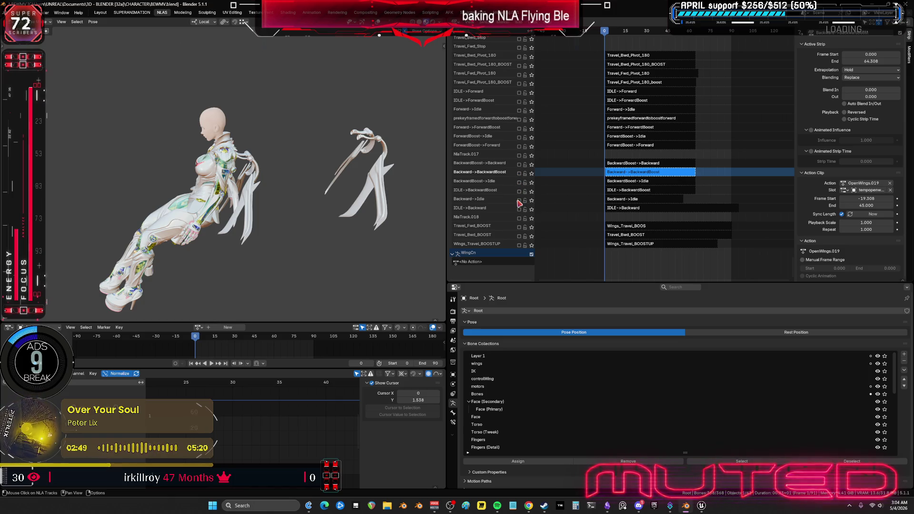
click(519, 200)
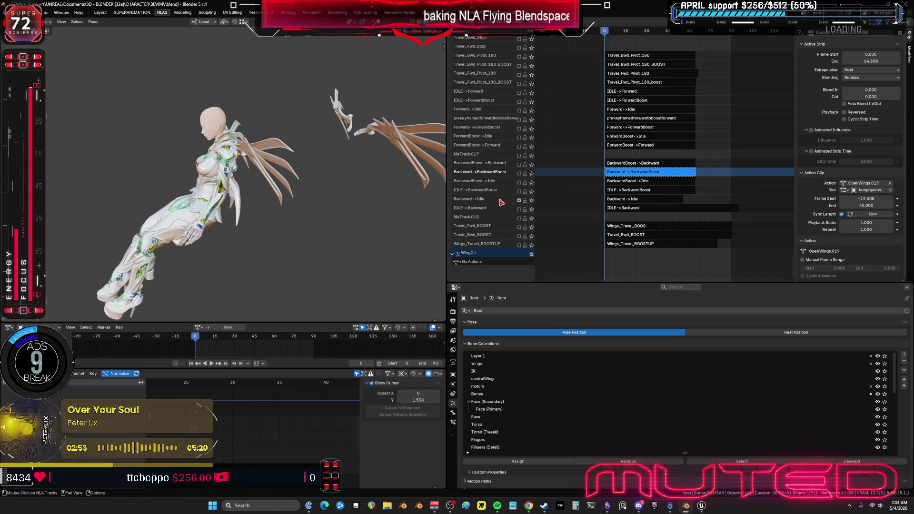
Hide the sidebar, scroll up to the WingCn tracks and switch on Travel_Bwd
key(n)
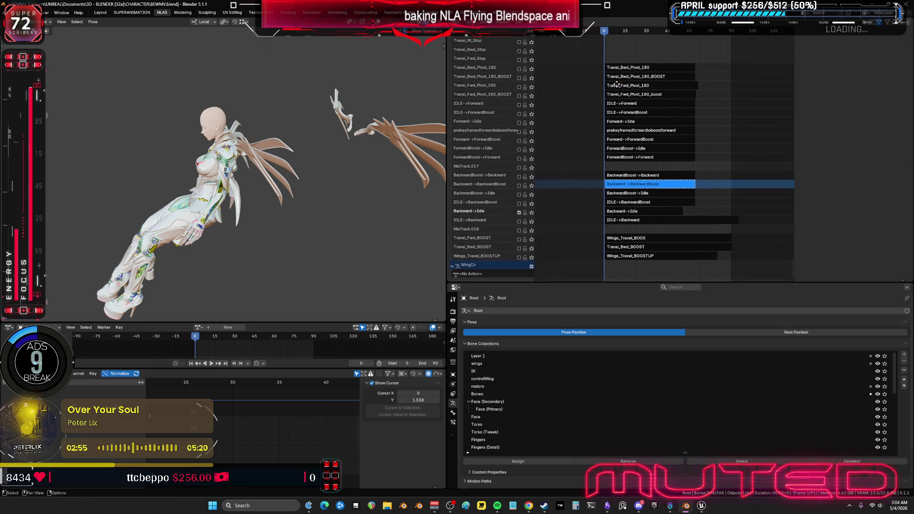
scroll(612, 194, up, 6)
scroll(611, 193, up, 6)
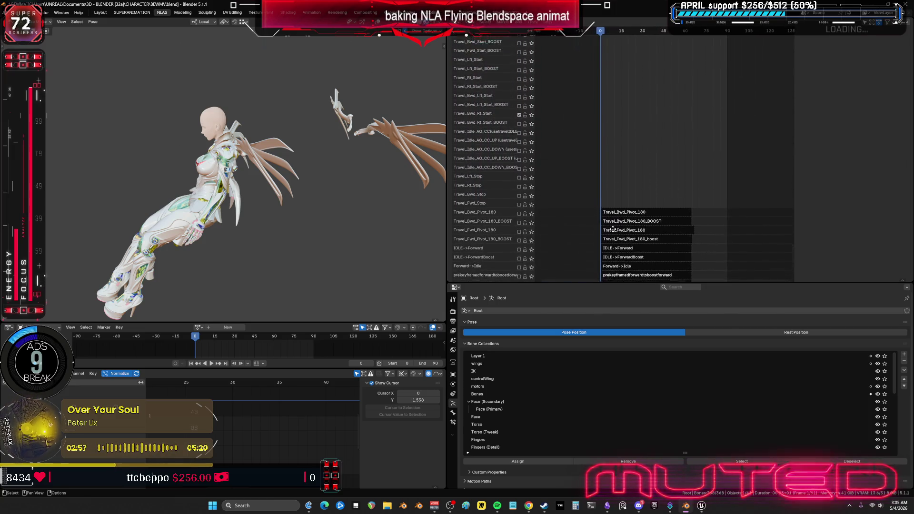
scroll(614, 70, up, 4)
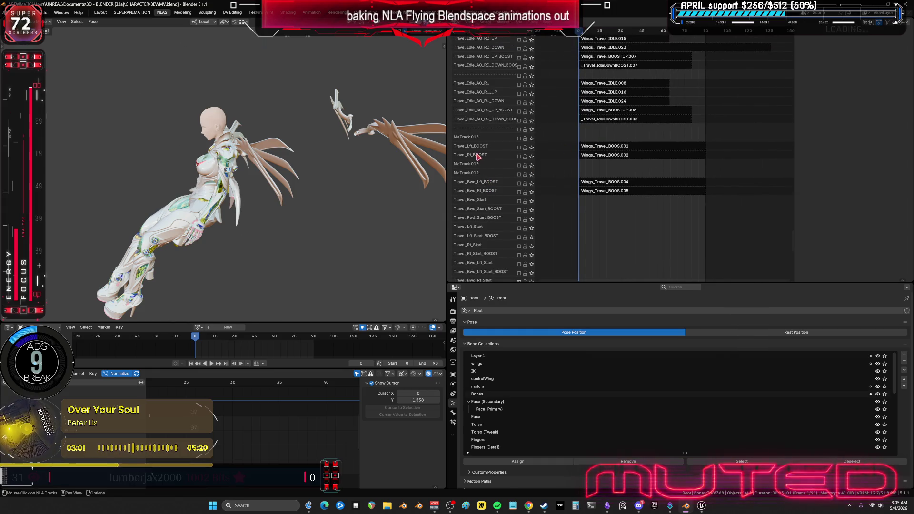
scroll(477, 156, up, 8)
scroll(600, 123, up, 14)
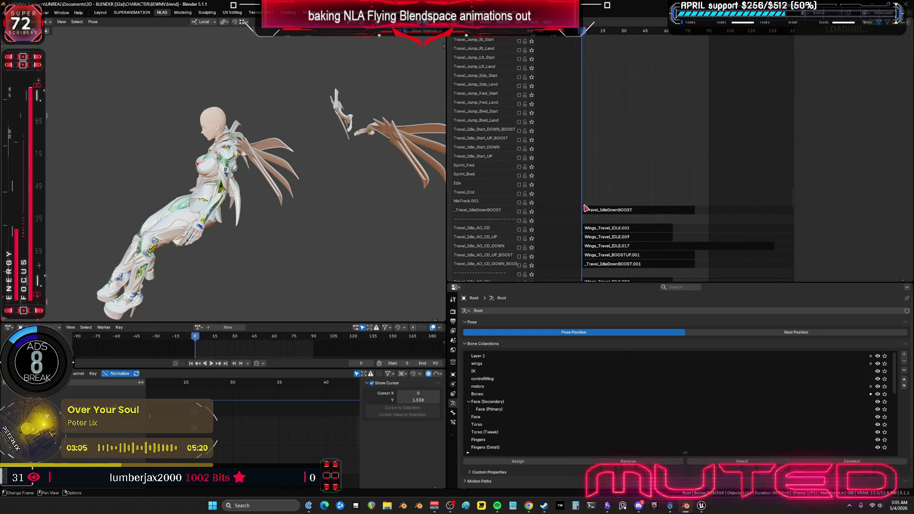
scroll(589, 187, up, 11)
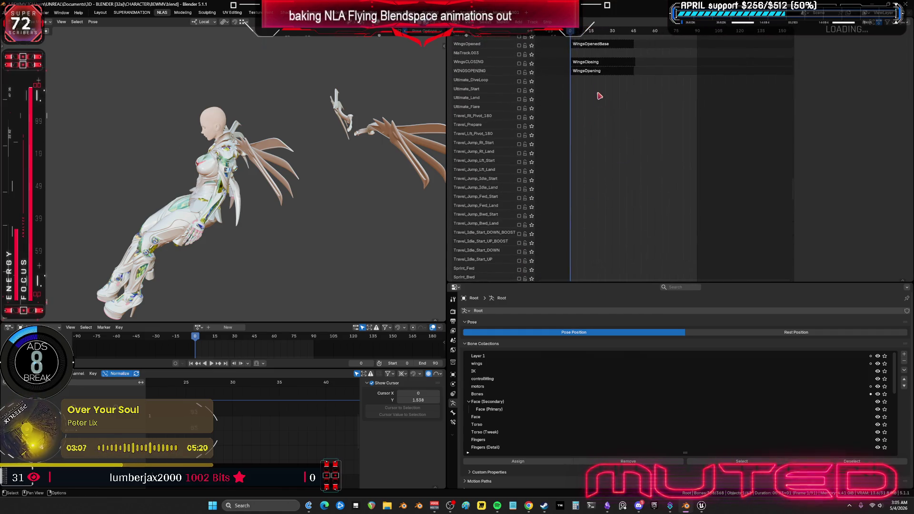
scroll(588, 195, up, 2)
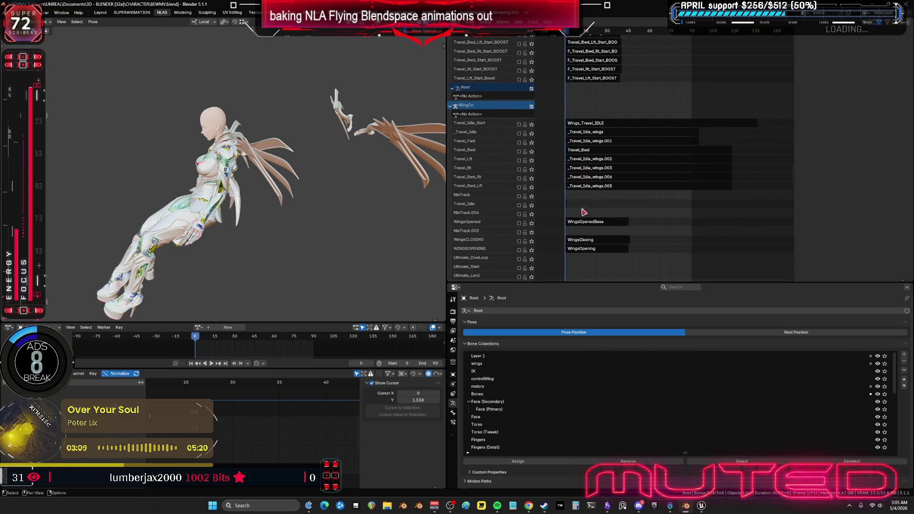
click(519, 151)
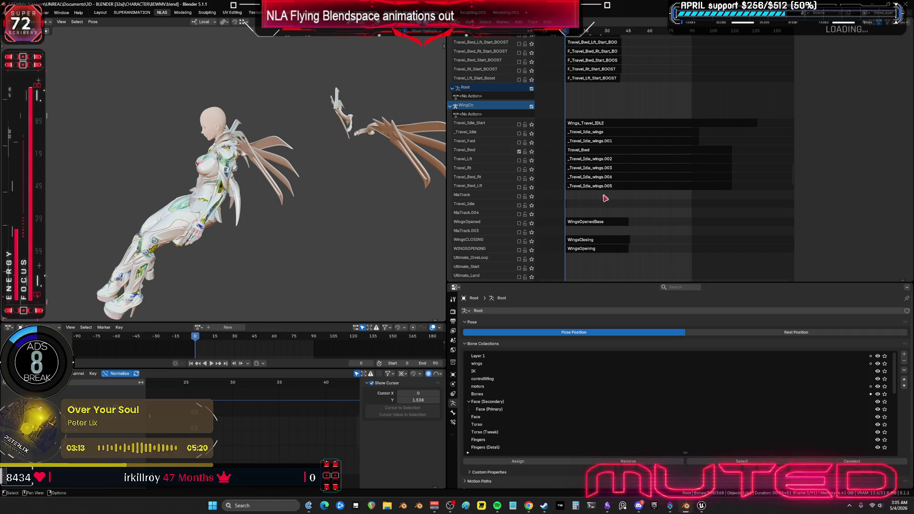
Look over the Travel_Jump and idle tracks, then select the Travel_Bwd wing strip
scroll(597, 196, down, 10)
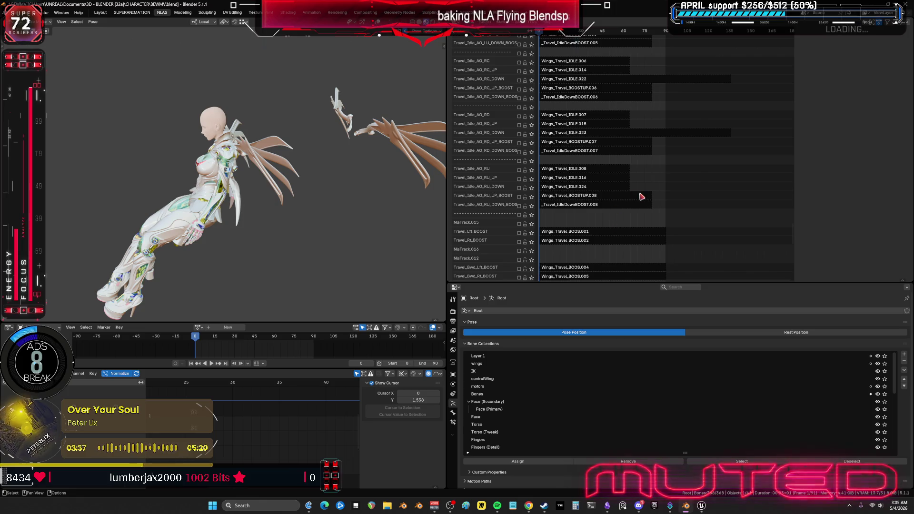
middle_drag(597, 81, 636, 114)
middle_drag(641, 71, 644, 168)
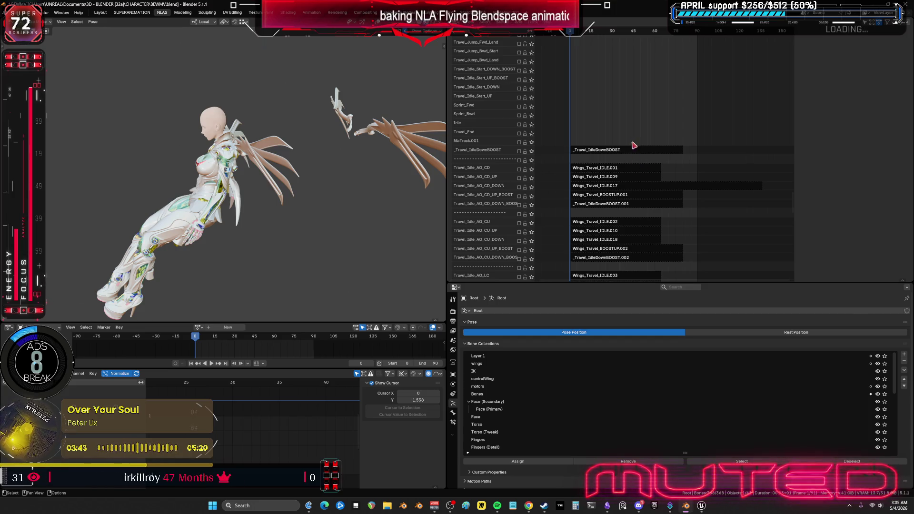
scroll(632, 85, up, 10)
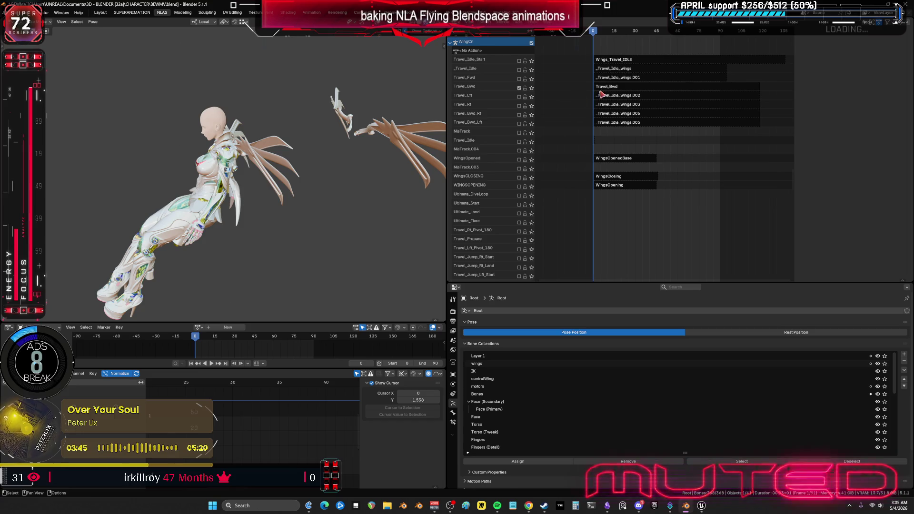
click(634, 88)
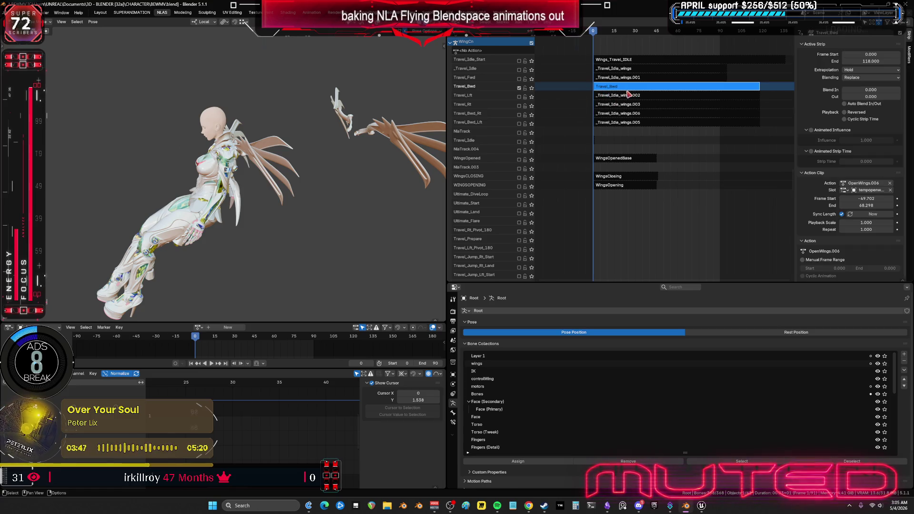
Enter and leave tweak mode on the Travel_Bwd strip, selecting the wing_track_l bone
key(Tab)
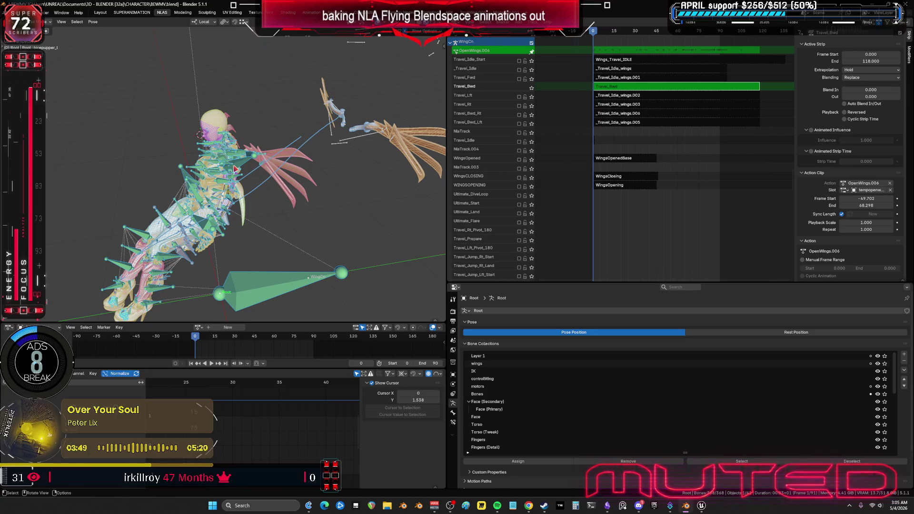
click(235, 168)
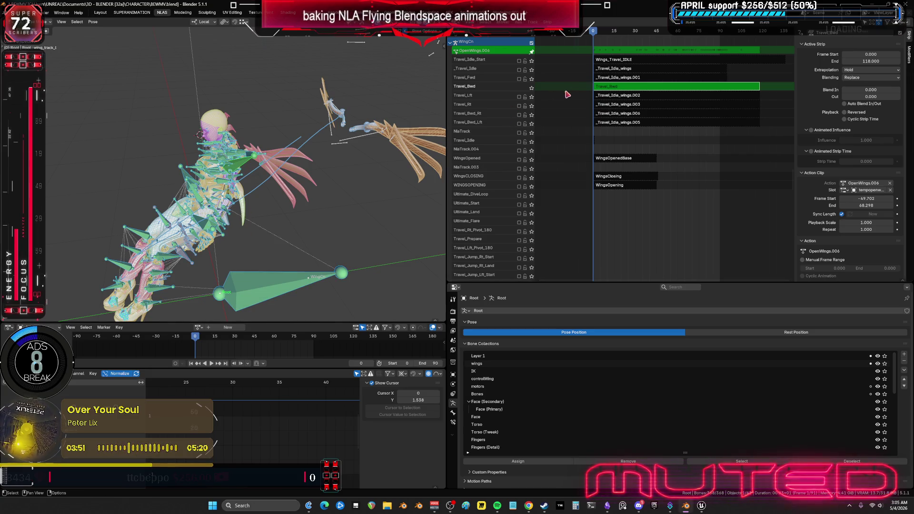
key(Tab)
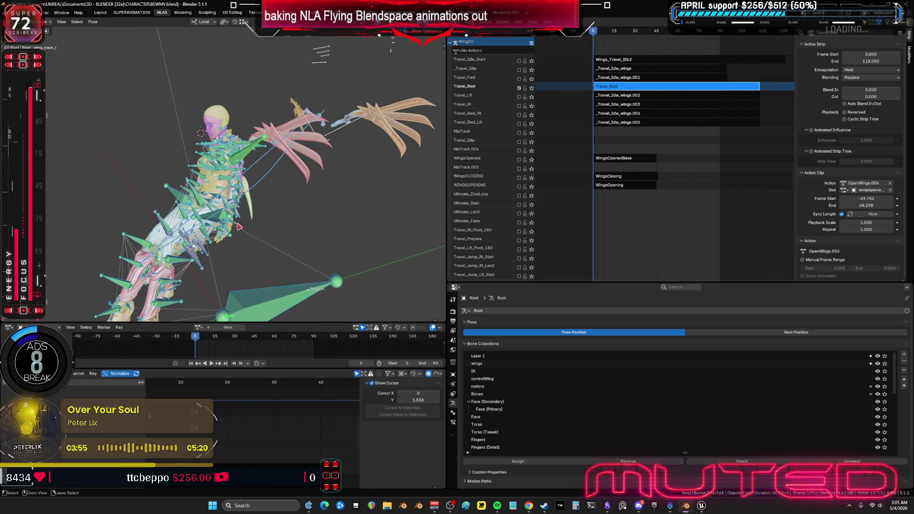
Make WingCn the active armature and put it into pose mode
click(237, 237)
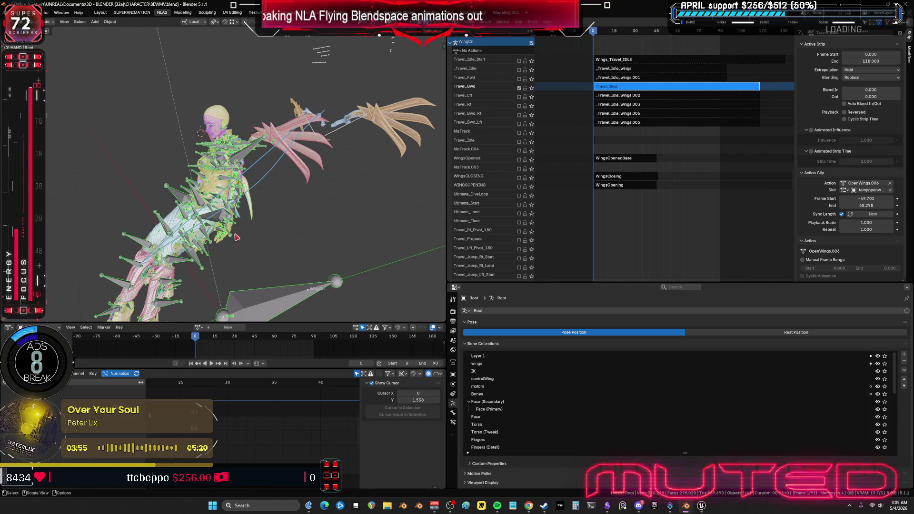
click(347, 129)
key(ctrl+Tab)
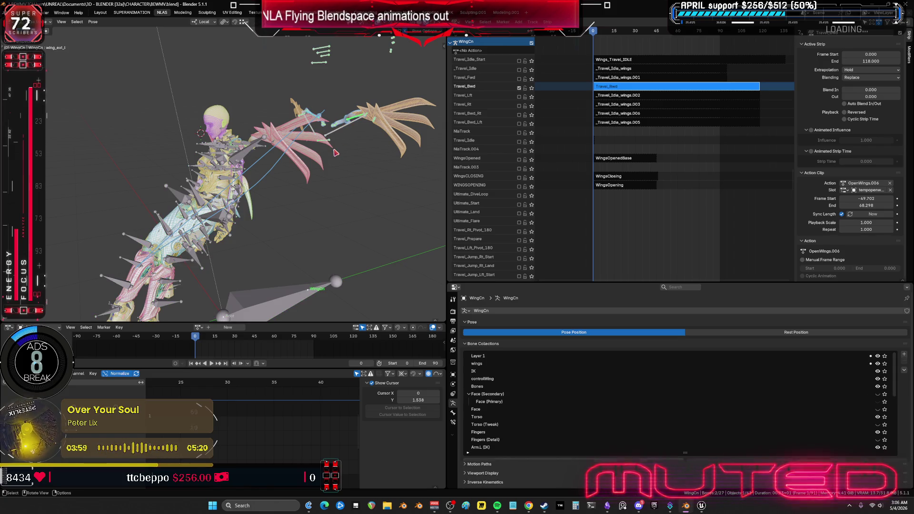
key(ctrl+Tab)
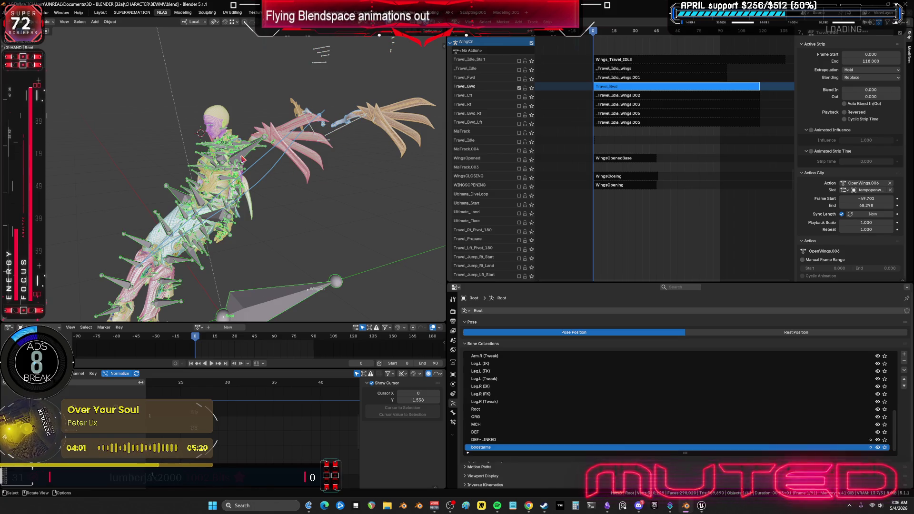
key(ctrl+Tab)
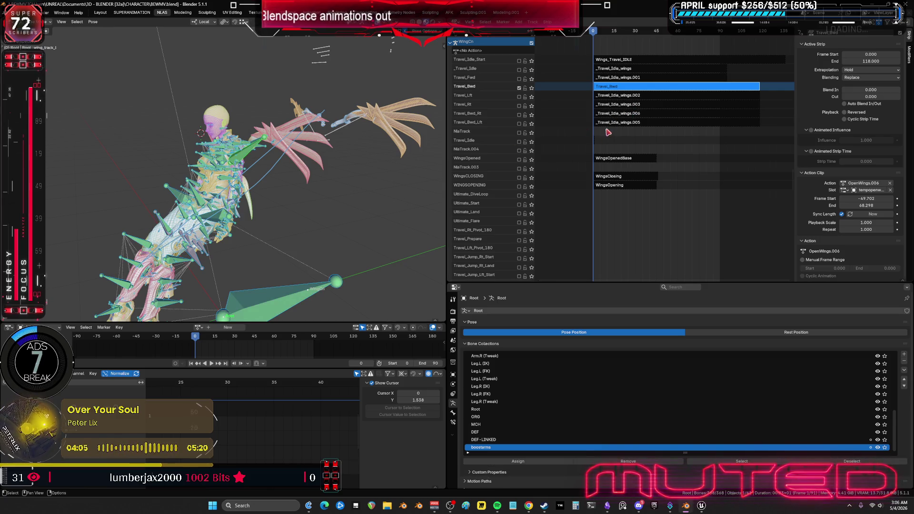
Scroll down to the F_Travel tracks and select the F_Travel_Bwd strip
scroll(606, 132, down, 15)
middle_drag(650, 74, 659, 245)
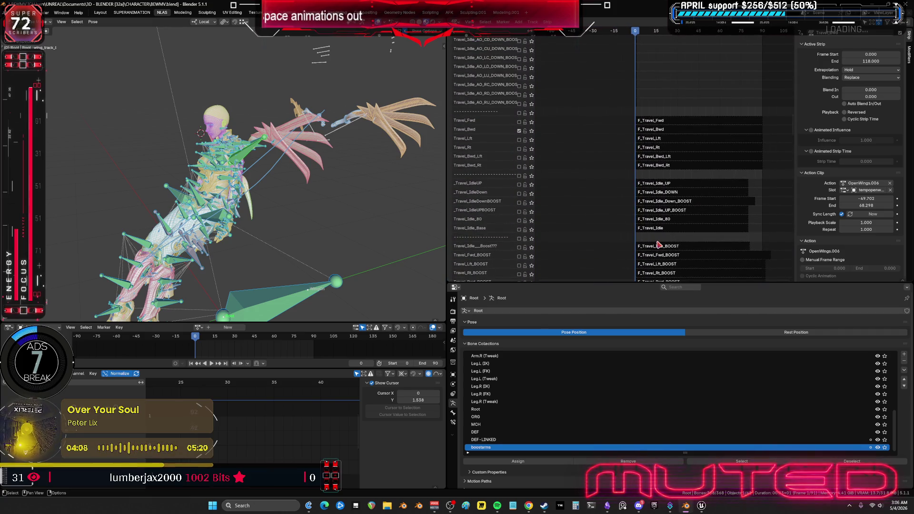
click(663, 130)
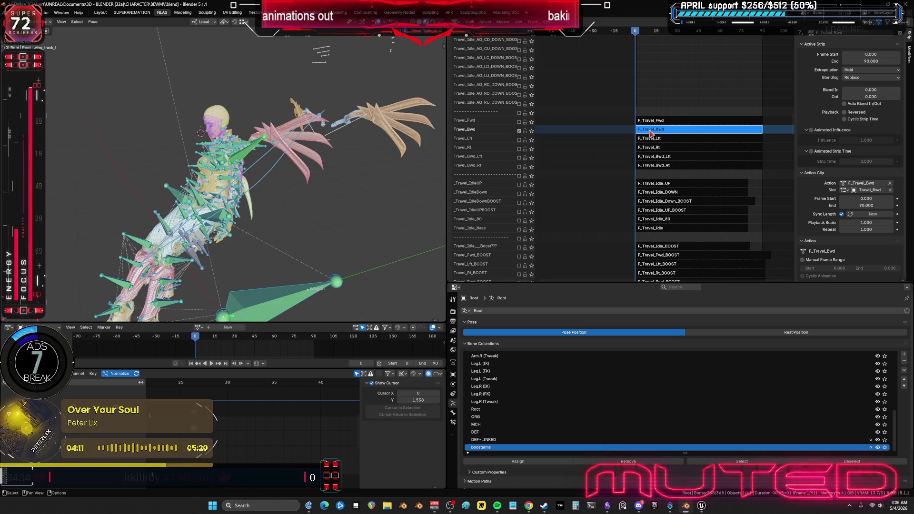
Open the F_Travel_Bwd action, select all bones and bake it over frames 0–90
key(Tab)
scroll(276, 421, down, 6)
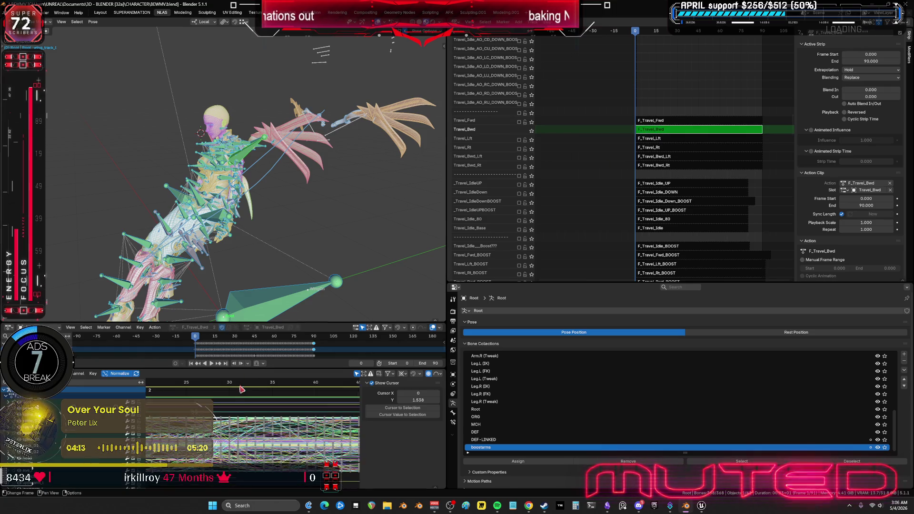
middle_drag(275, 422, 355, 422)
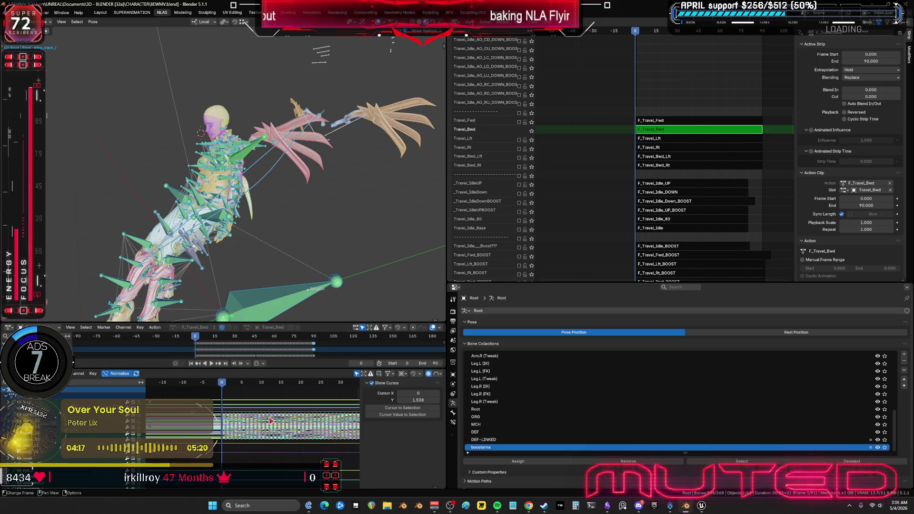
key(a)
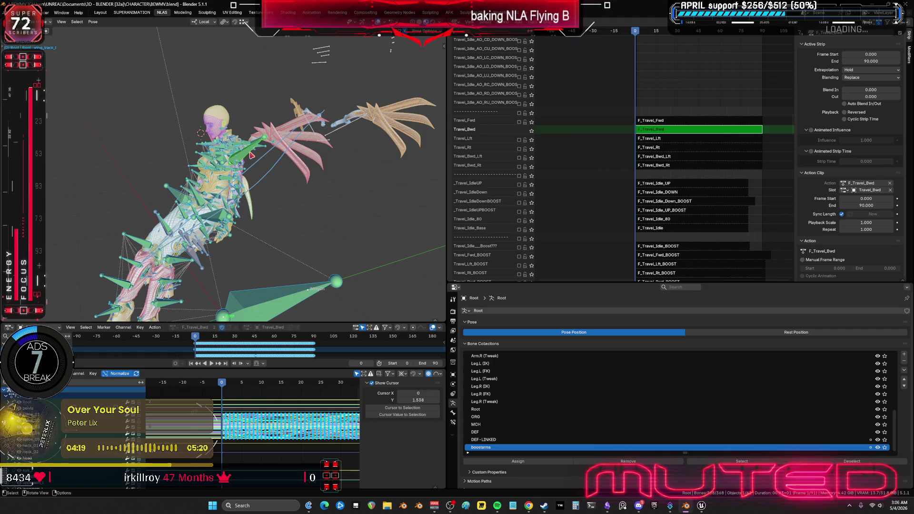
click(251, 155)
key(a)
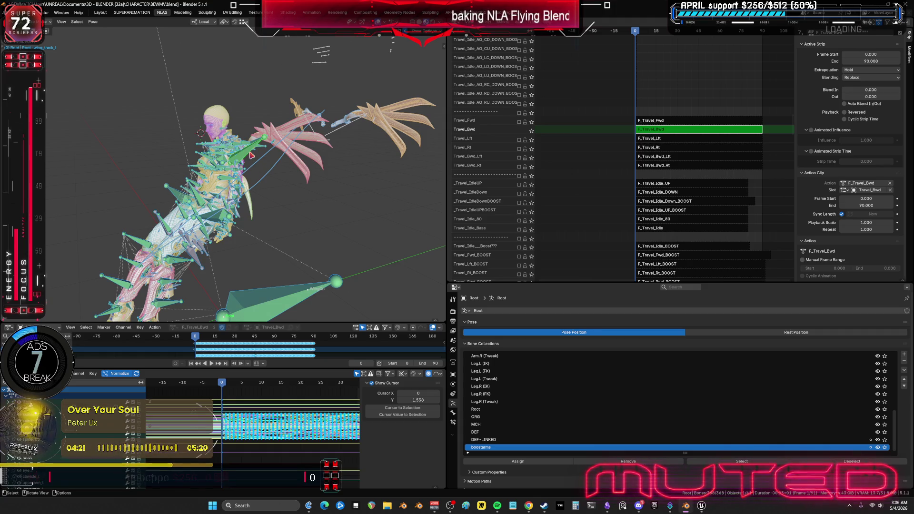
key(q)
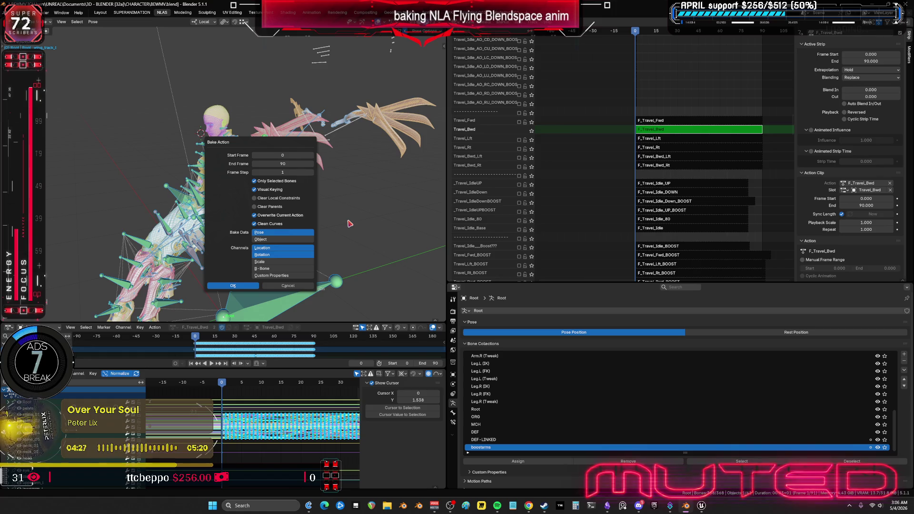
key(Return)
Inspect the baked curves in a maximized Graph Editor, then restore the layout and exit tweak mode
key(ctrl+space)
key(Home)
ctrl+middle_drag(476, 254, 480, 248)
mouse_move(533, 260)
ctrl+middle_down()
mouse_move(571, 286)
mouse_move(718, 211)
mouse_move(575, 216)
mouse_move(704, 231)
mouse_move(233, 243)
mouse_move(323, 245)
ctrl+middle_up()
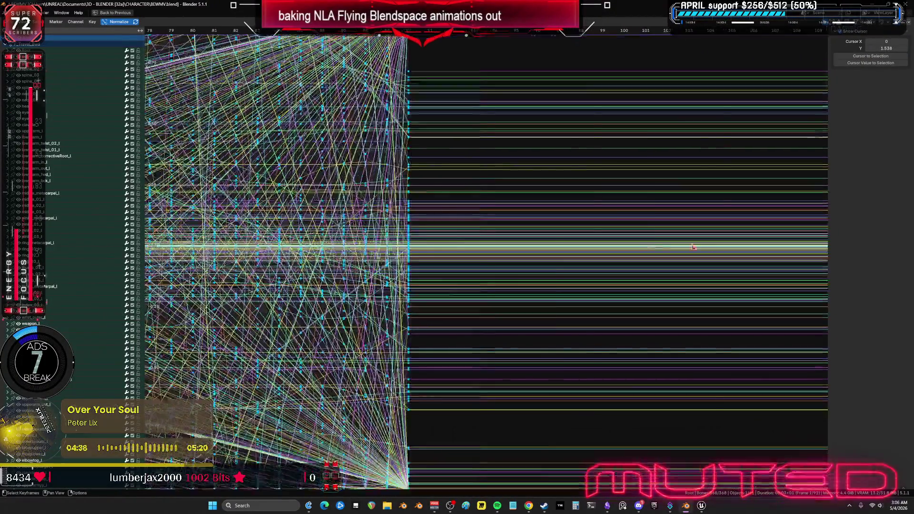
key(ctrl+space)
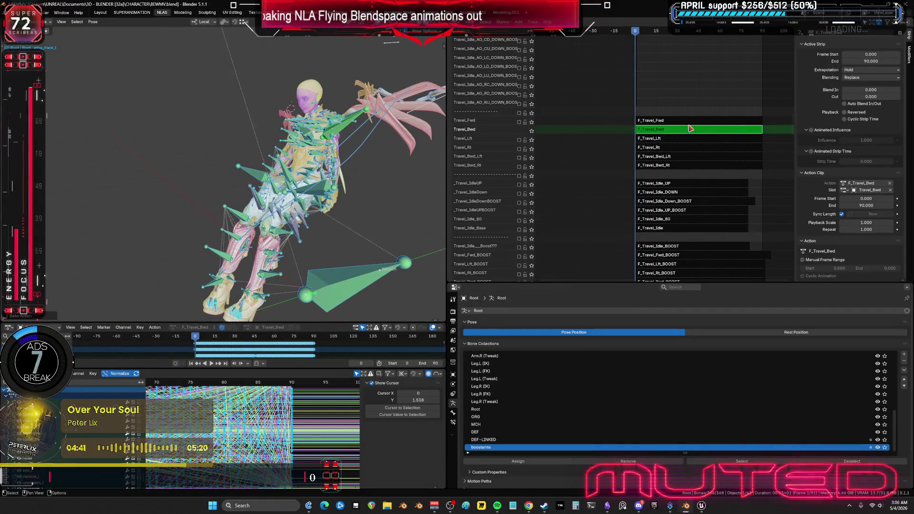
key(Tab)
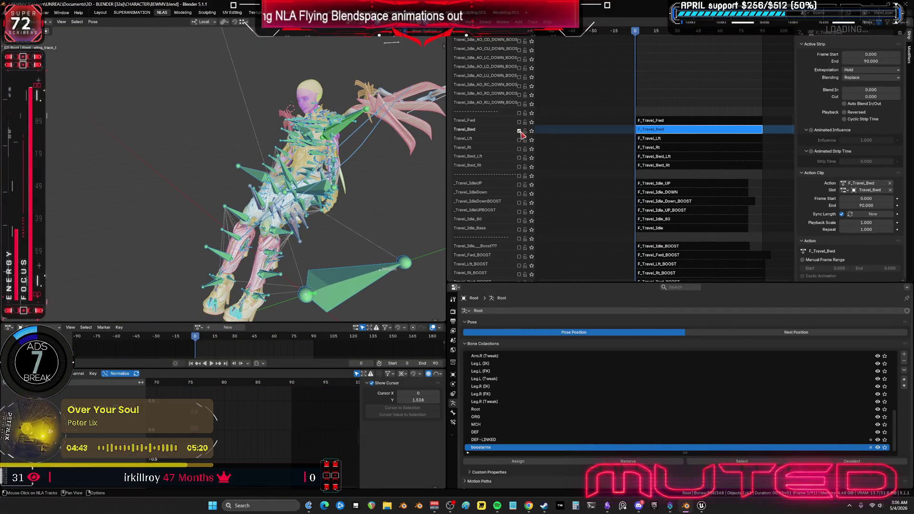
Mute Travel_Bwd, enable Travel_Lft and make F_Travel_Lft the active strip
click(520, 131)
click(520, 140)
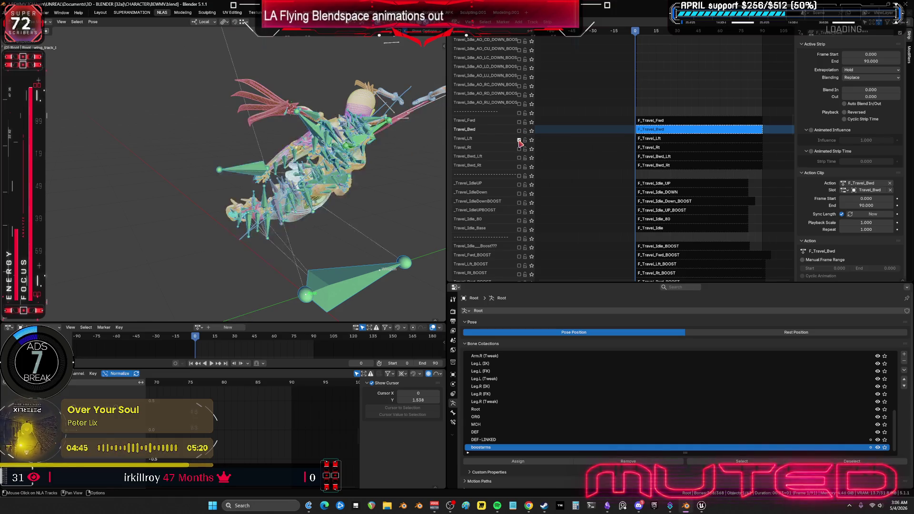
middle_drag(388, 162, 338, 145)
click(651, 141)
mouse_move(602, 241)
middle_down()
mouse_move(608, 249)
mouse_move(610, 239)
middle_up()
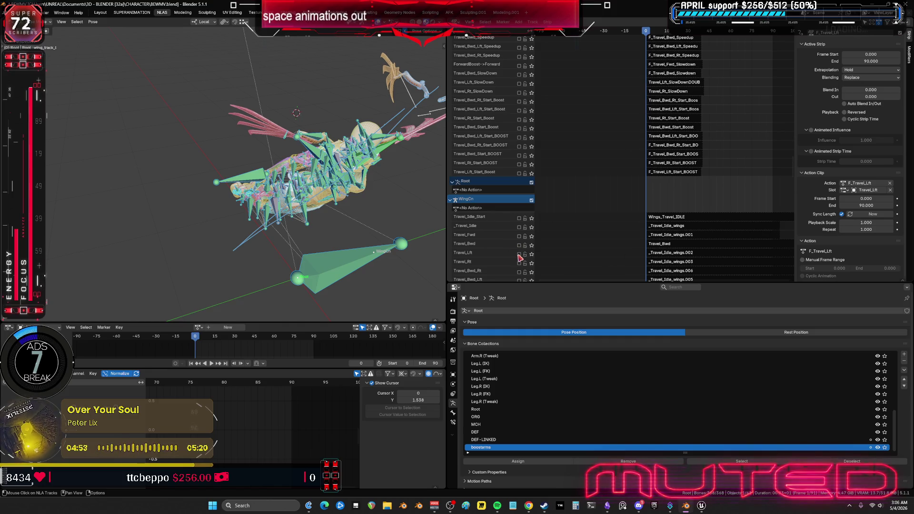
key(n)
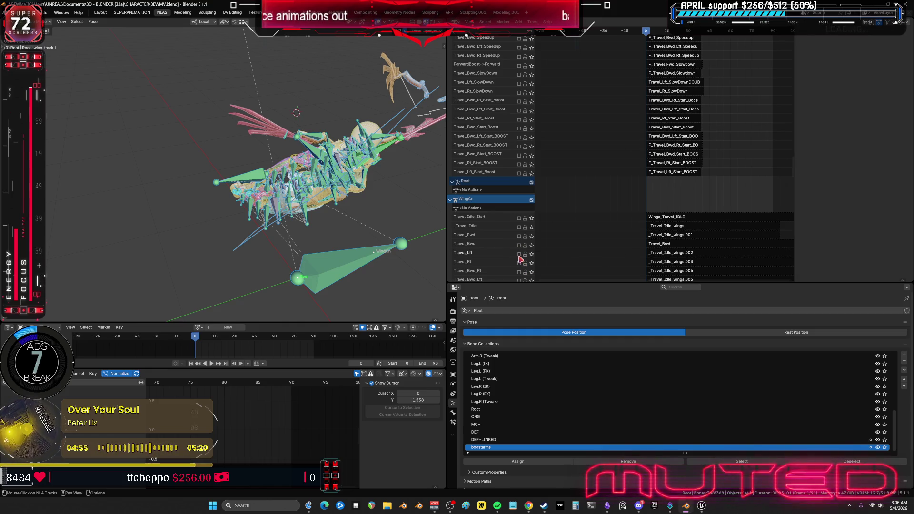
Enable the wings' Travel_Lft track, edit _Travel_Idle_wings.002's OpenWings.003 action, and pose WingCn
click(519, 255)
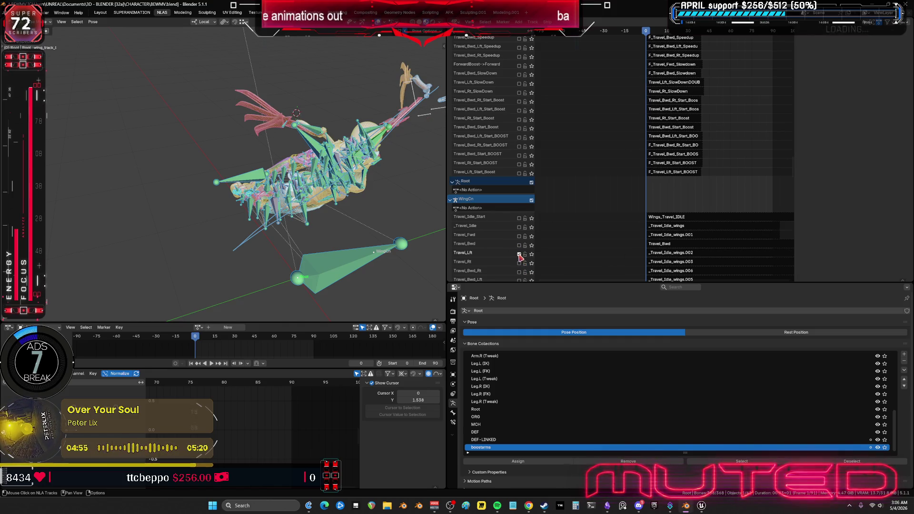
click(682, 254)
key(Tab)
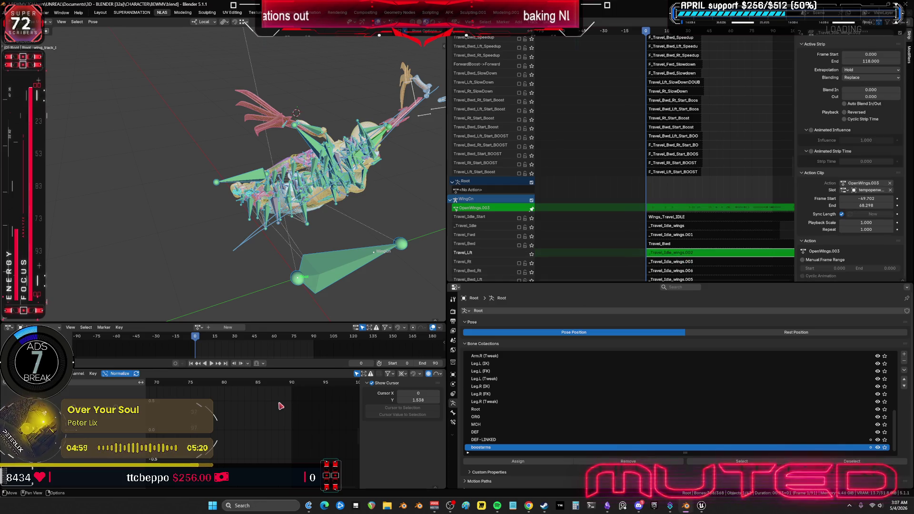
middle_drag(376, 214, 267, 162)
key(ctrl+Tab)
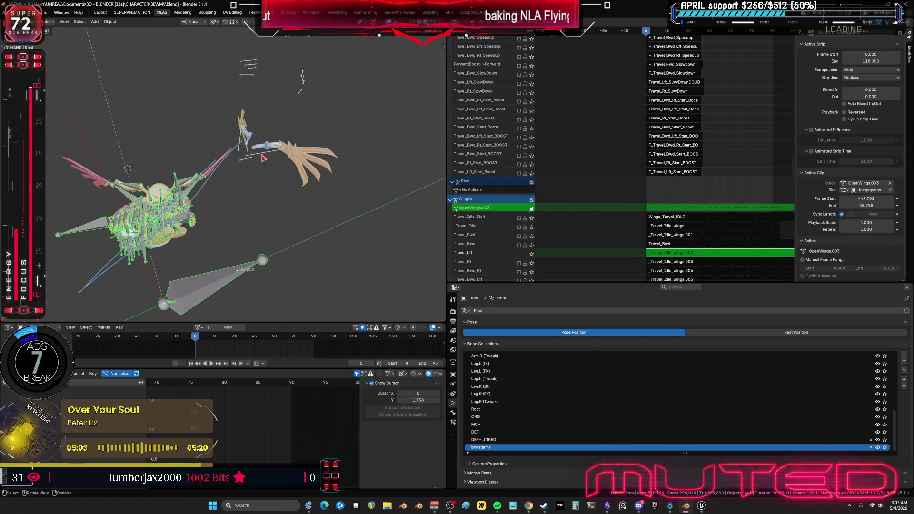
click(262, 156)
key(ctrl+Tab)
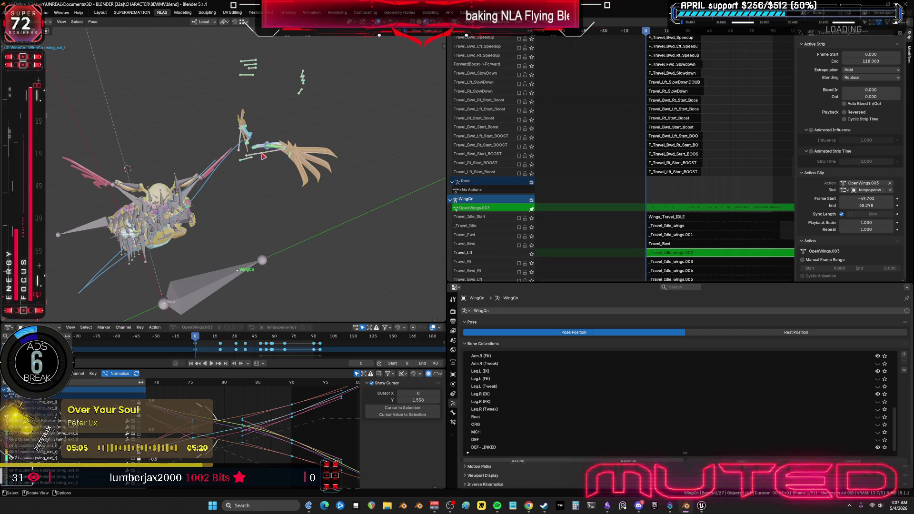
key(ctrl+space)
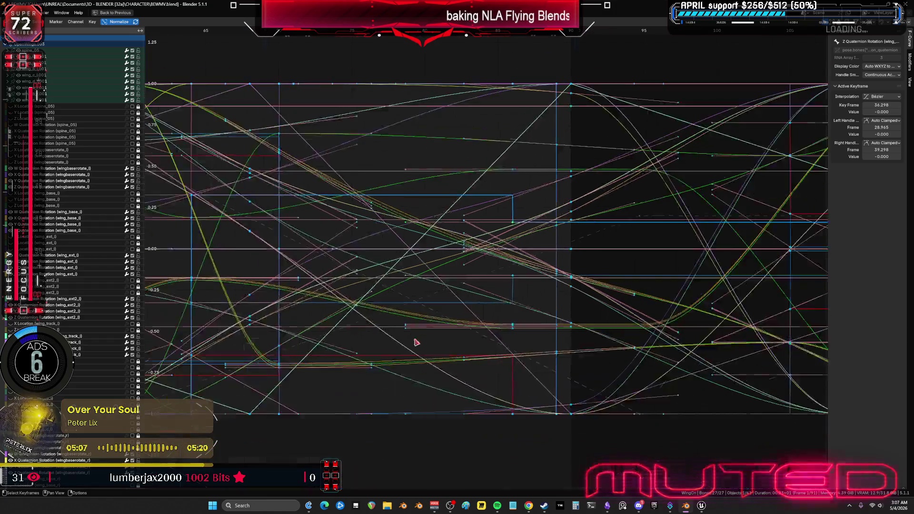
key(Home)
scroll(437, 315, down, 4)
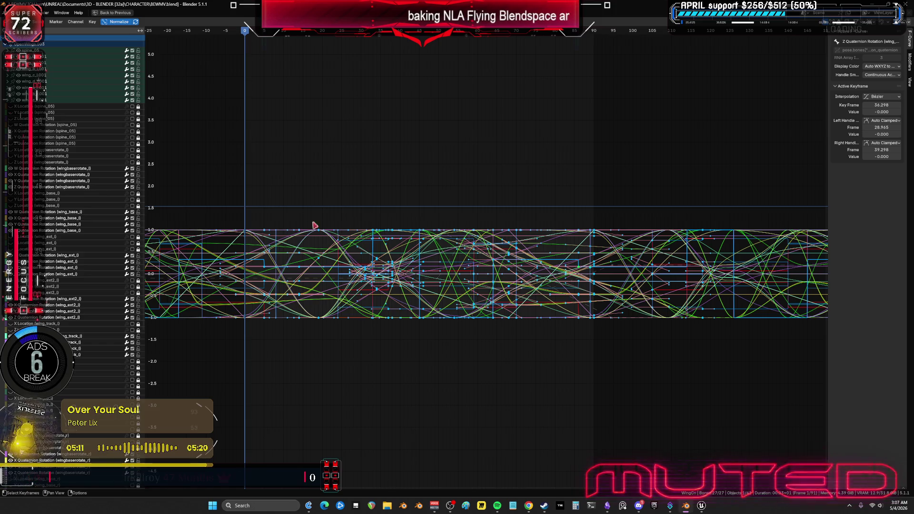
click(93, 22)
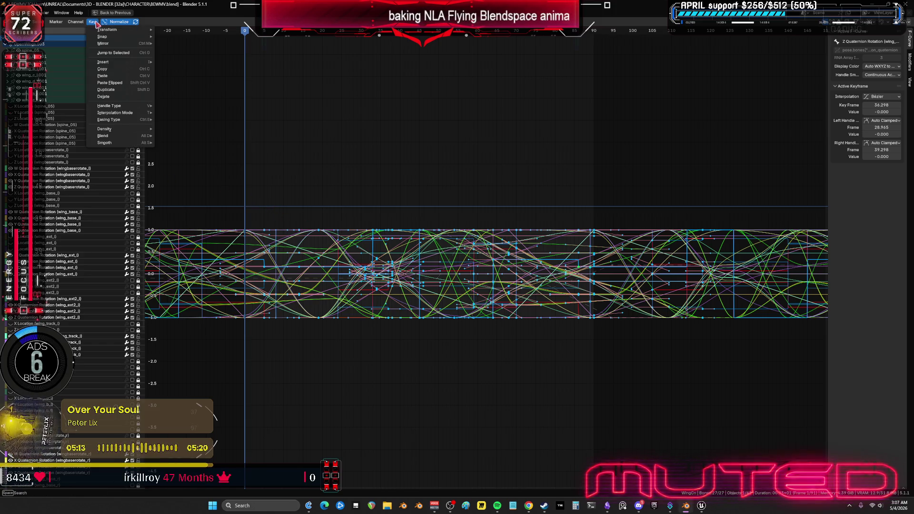
mouse_move(114, 36)
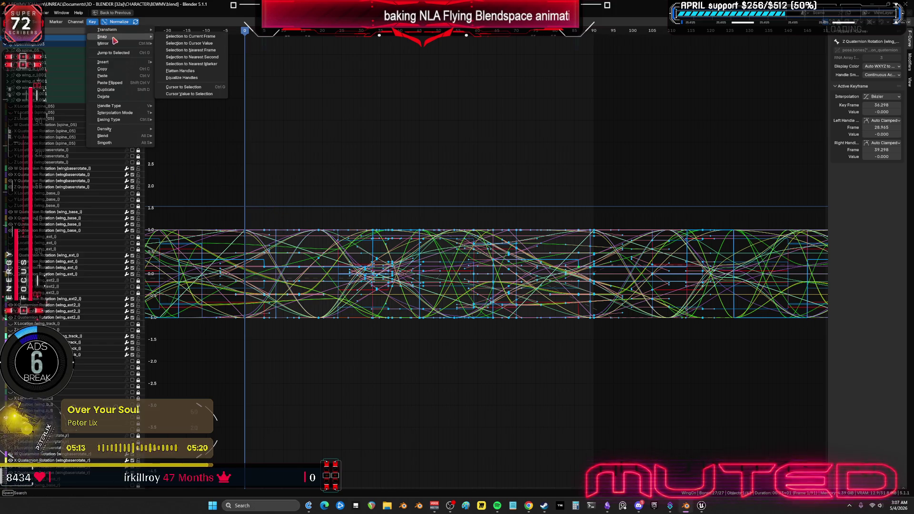
click(428, 190)
key(ctrl+space)
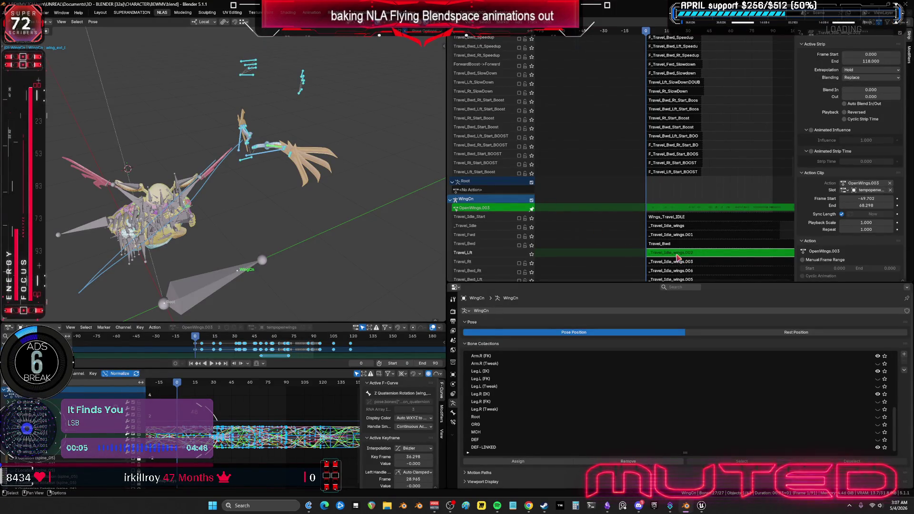
Leave the OpenWings.003 action, put Root into pose mode and select the F_Travel_Lft strip
key(Tab)
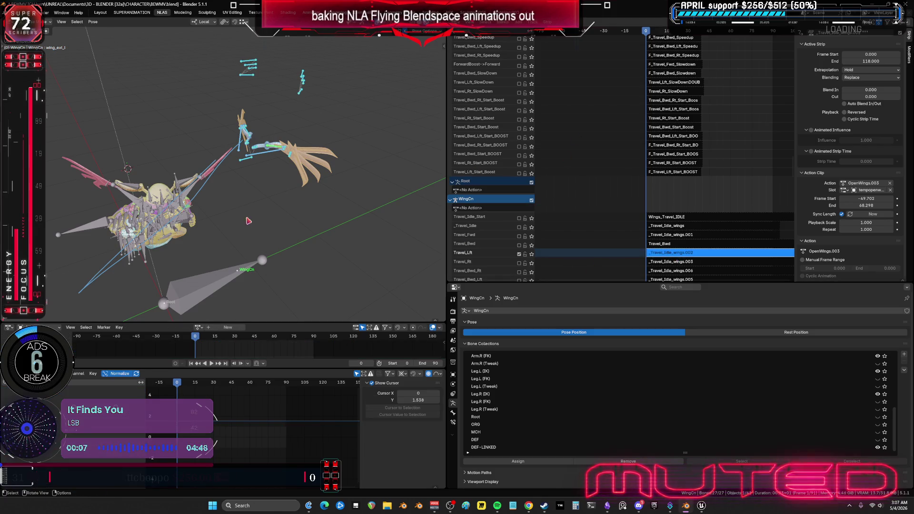
click(203, 294)
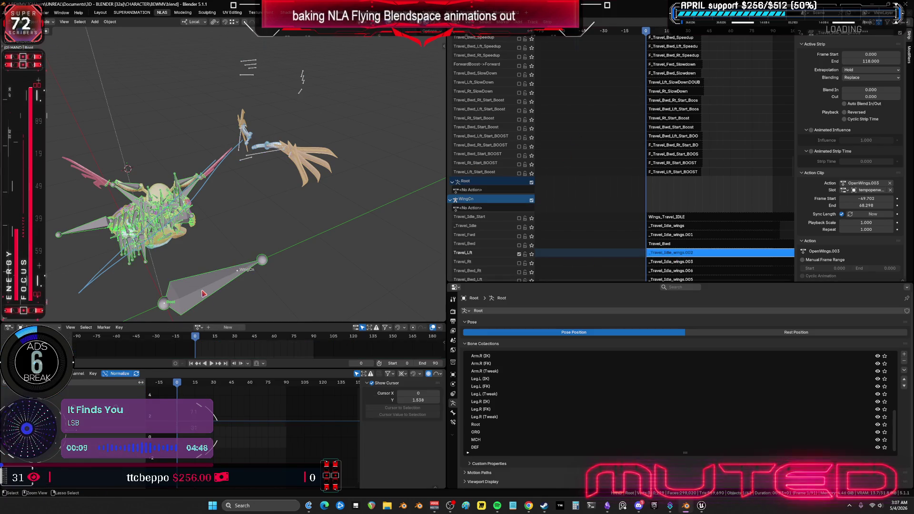
key(ctrl+Tab)
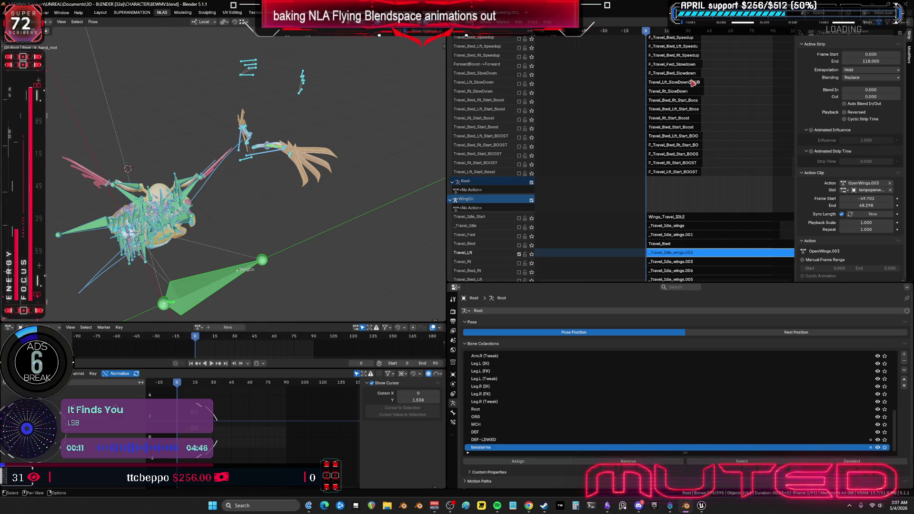
scroll(692, 76, up, 10)
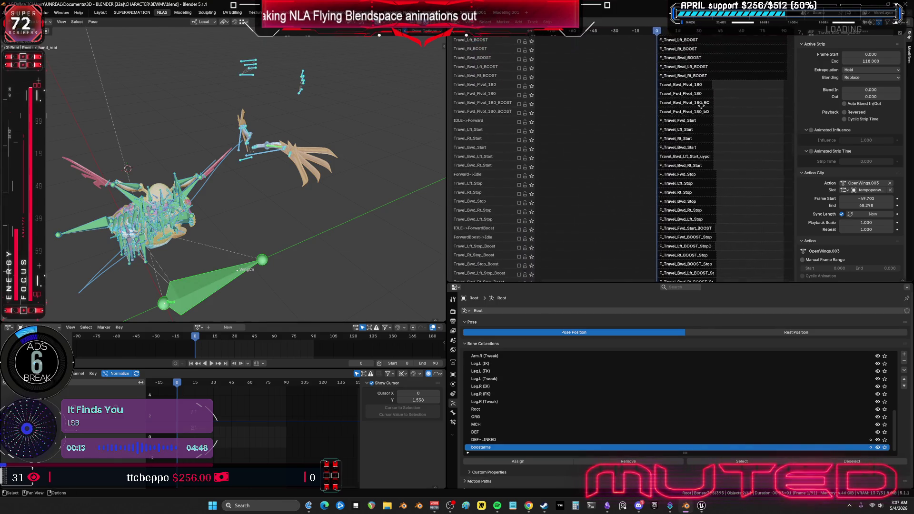
scroll(693, 154, up, 6)
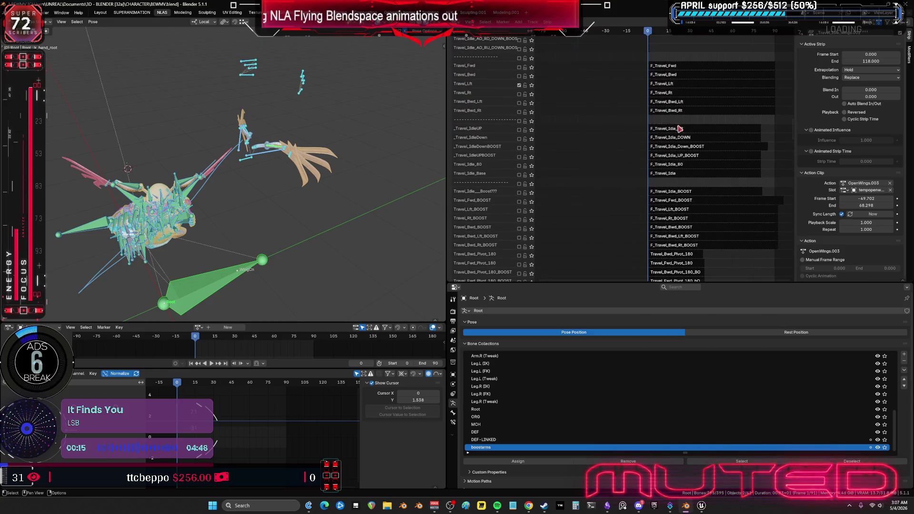
scroll(680, 131, up, 3)
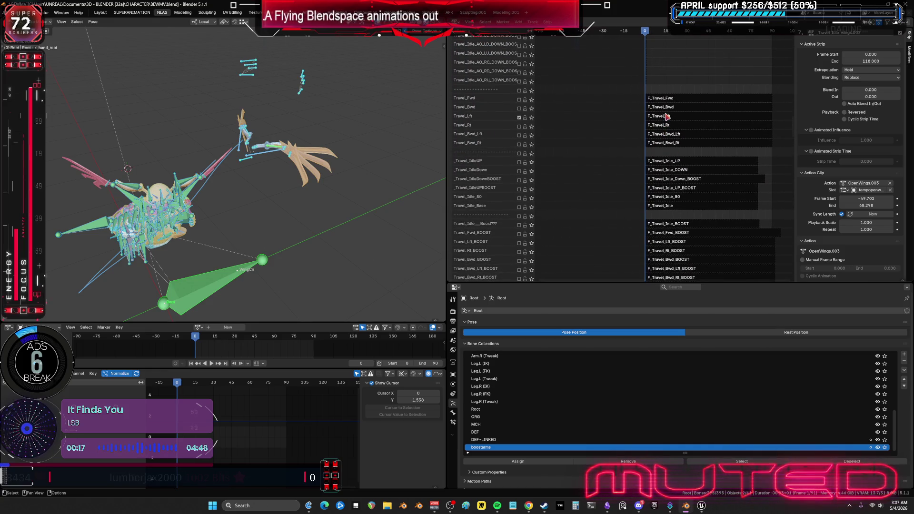
click(668, 116)
Play the F_Travel_Lft flight full-screen, stop at frame 0, then edit its action in place
click(208, 364)
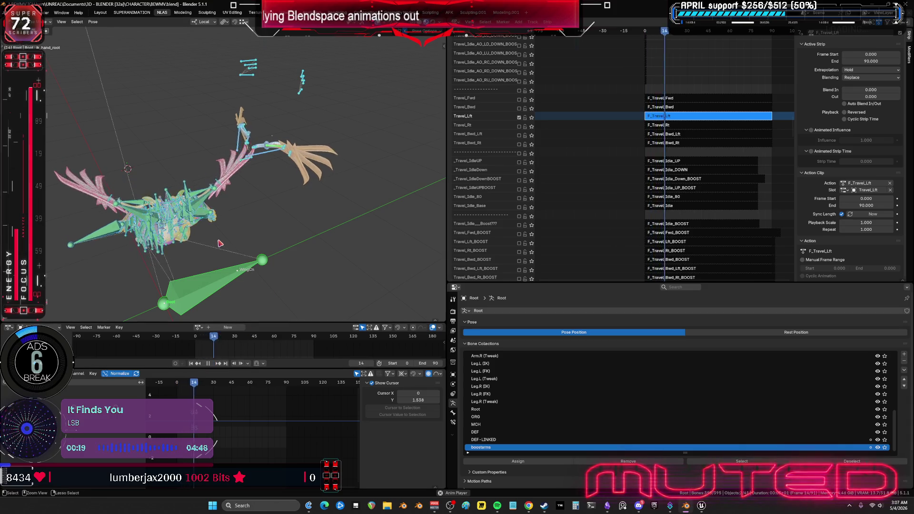
key(ctrl+alt+space)
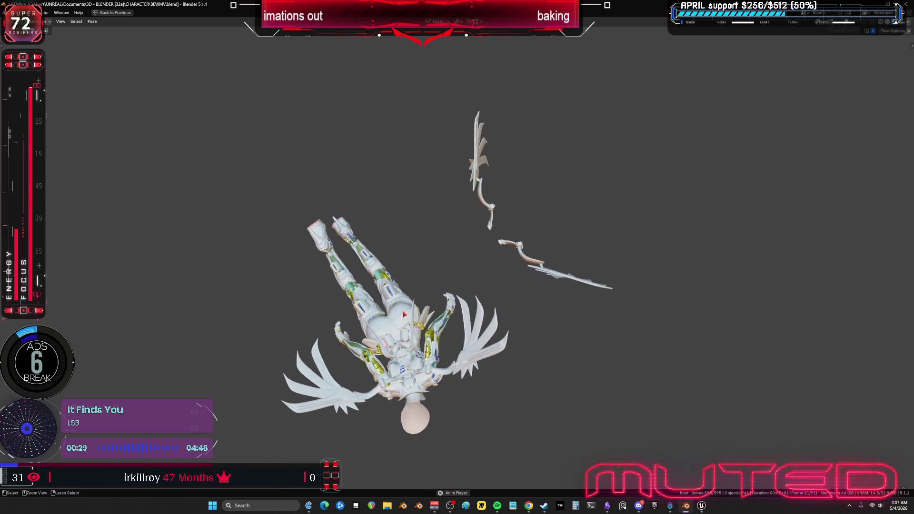
key(ctrl+space)
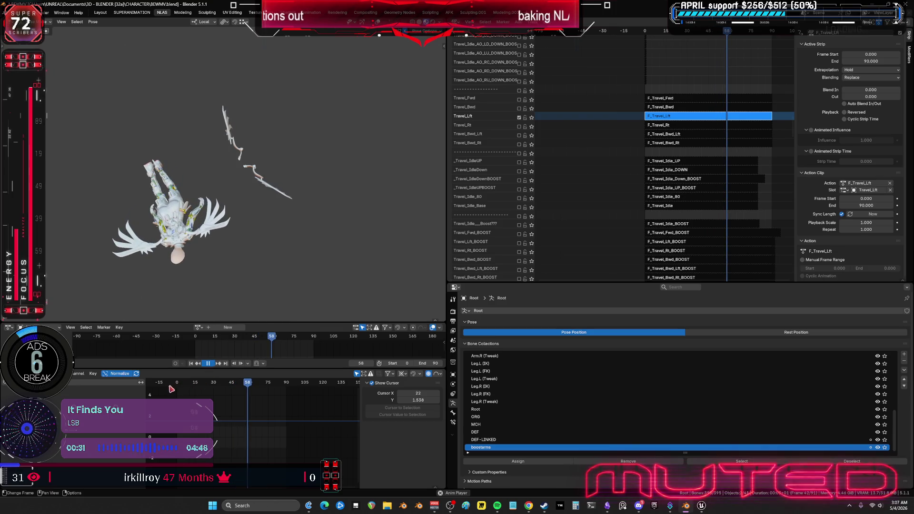
key(Escape)
key(shift+alt+z)
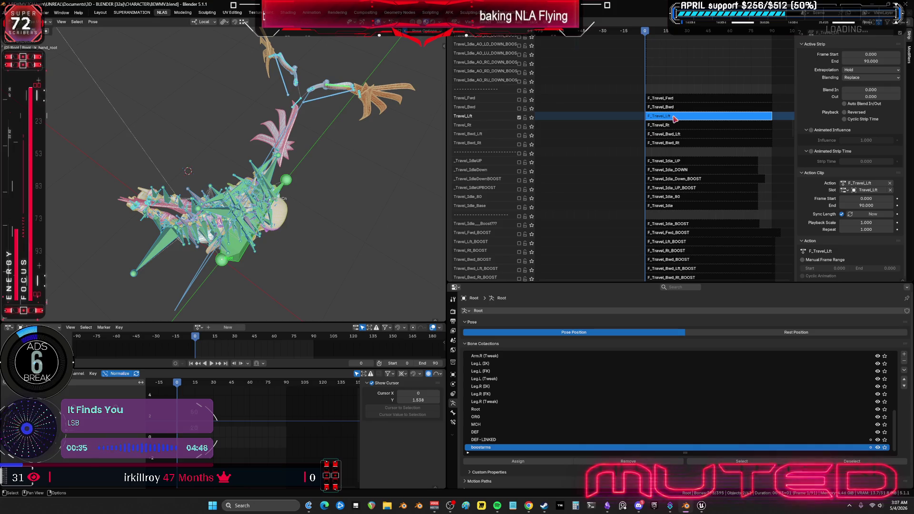
key(Tab)
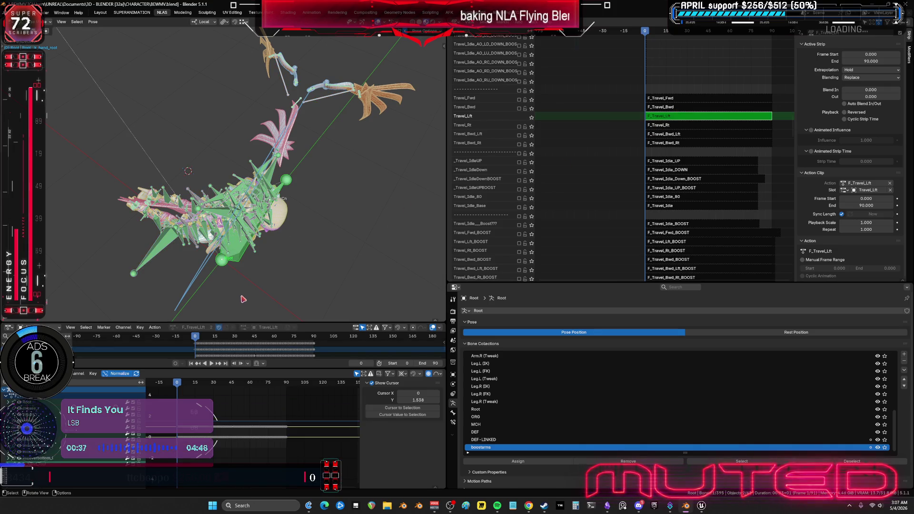
key(F3)
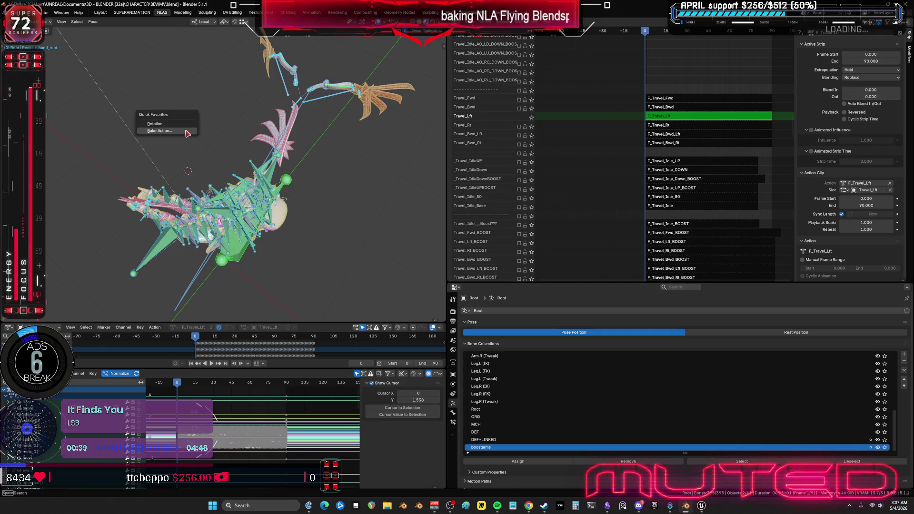
Bake F_Travel_Lft over frames 0–90 with Visual Keying and Clean Curves, then reopen the action
key(Return)
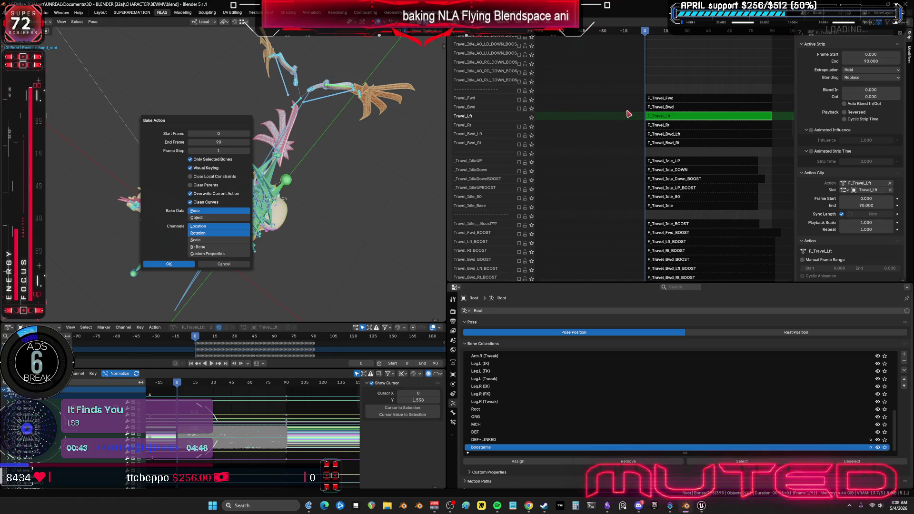
key(Return)
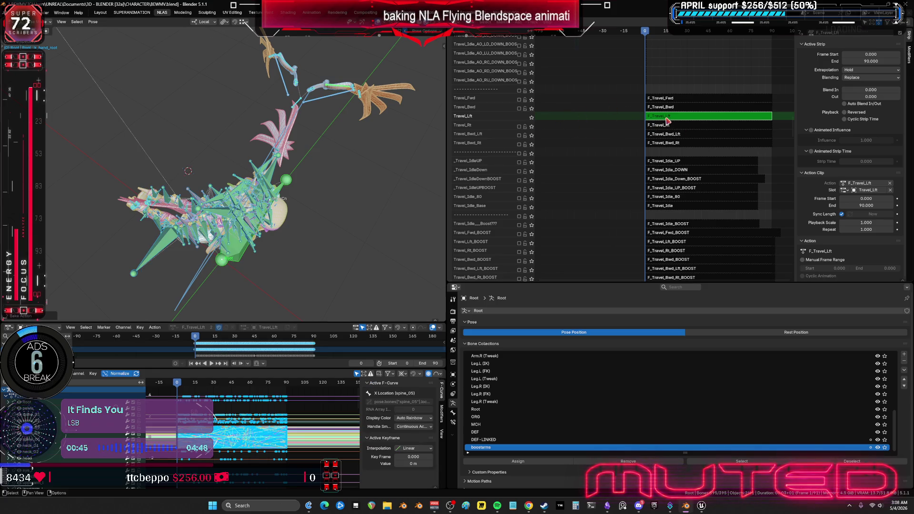
key(Tab)
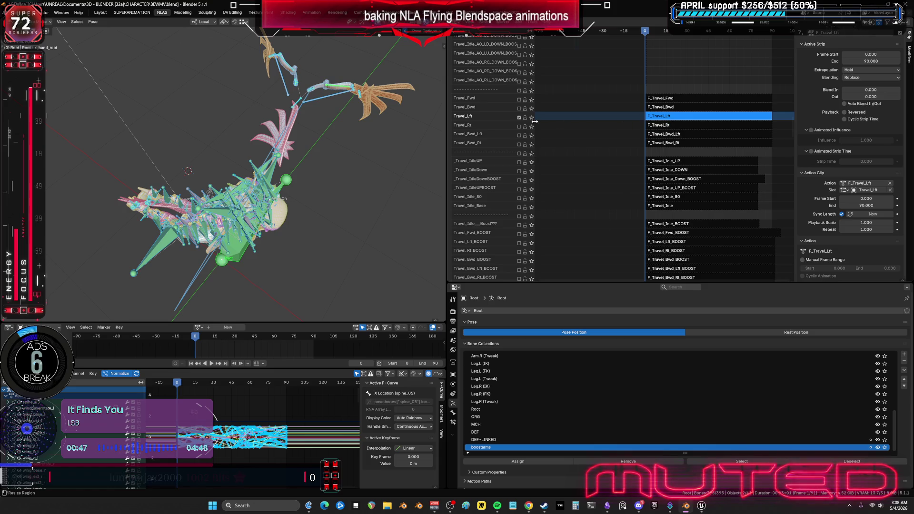
key(Tab)
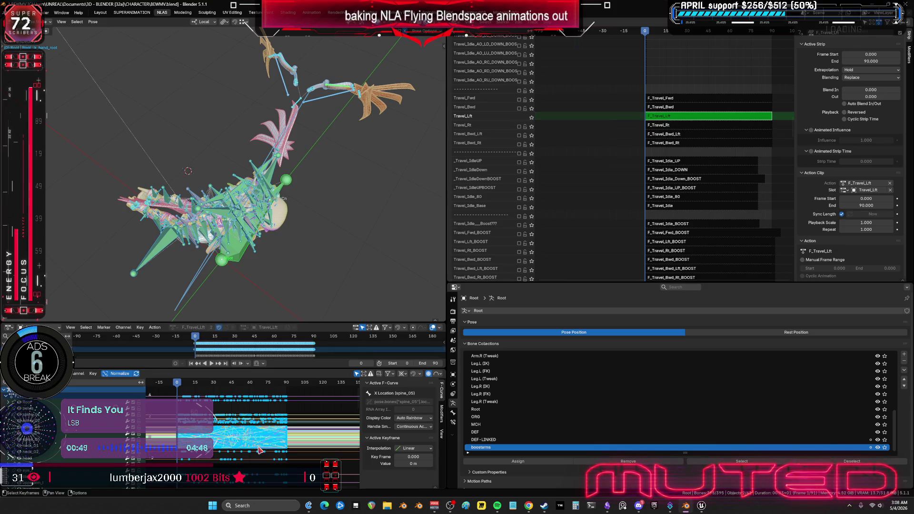
Check the dense baked keys in a full-screen Graph Editor, then restore the layout and exit tweak mode
key(ctrl+space)
key(Home)
scroll(489, 301, up, 2)
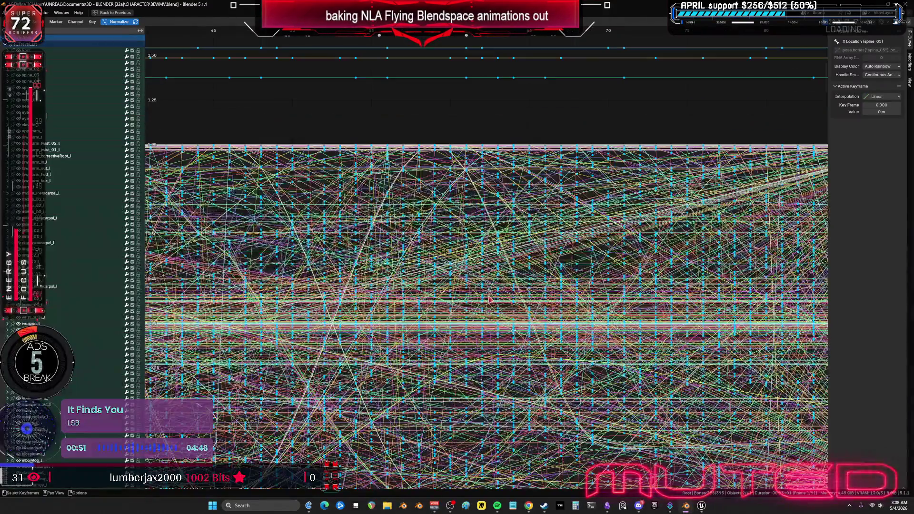
scroll(489, 302, up, 4)
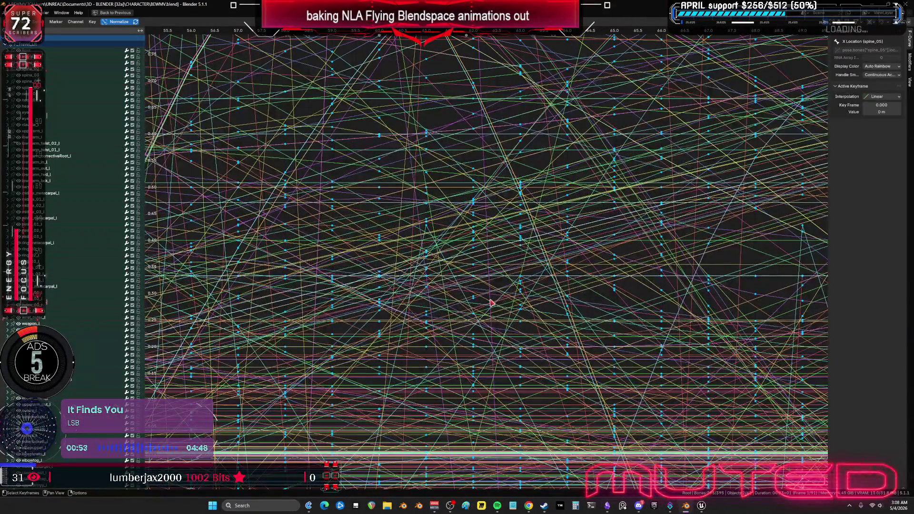
mouse_move(490, 302)
ctrl+middle_down()
mouse_move(476, 305)
mouse_move(476, 143)
ctrl+middle_up()
key(Home)
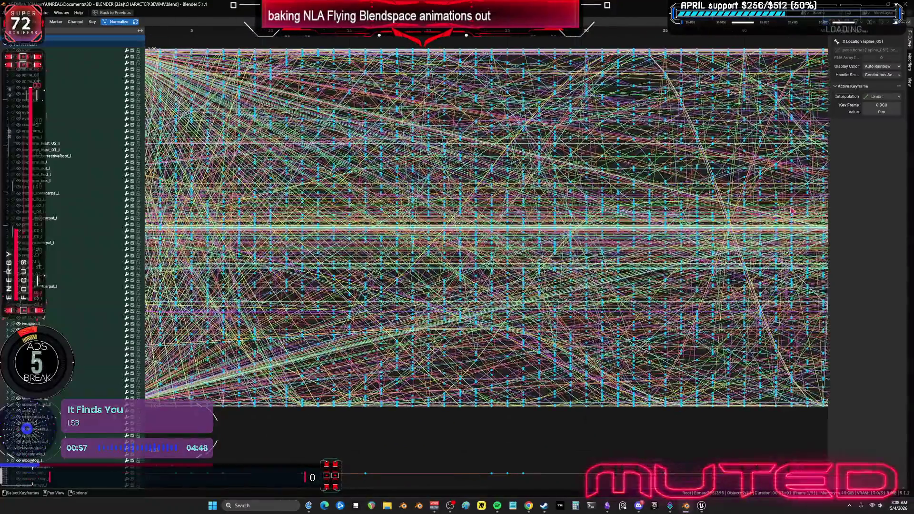
key(ctrl+space)
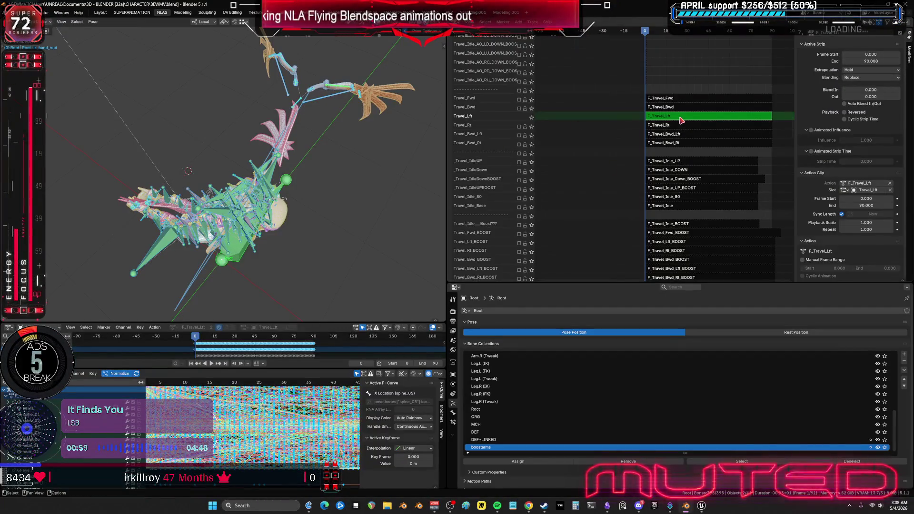
key(Tab)
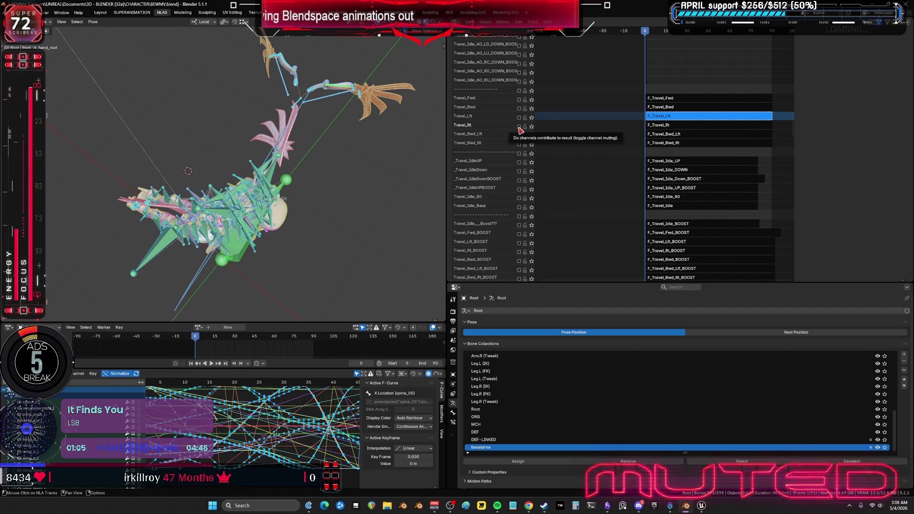
Solo the rig's Travel_Rt track and the wings' Travel_Lft track
click(519, 127)
scroll(638, 242, down, 10)
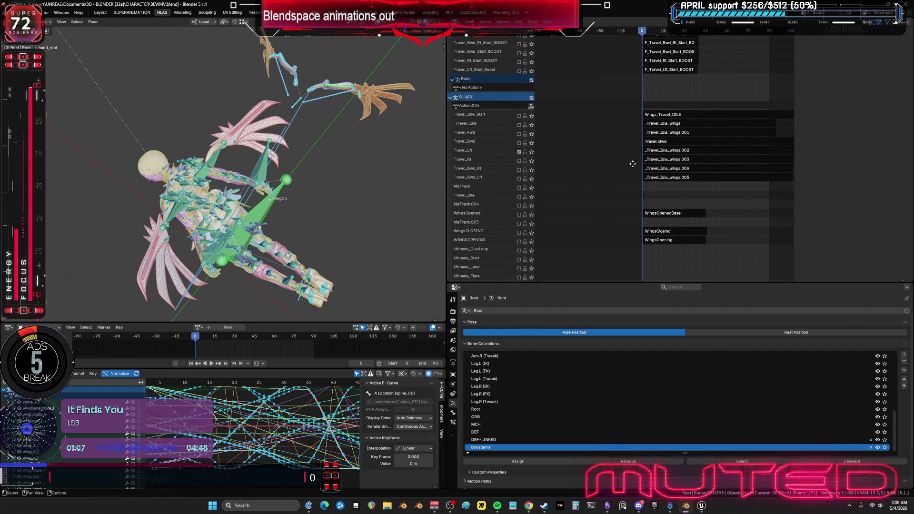
click(519, 151)
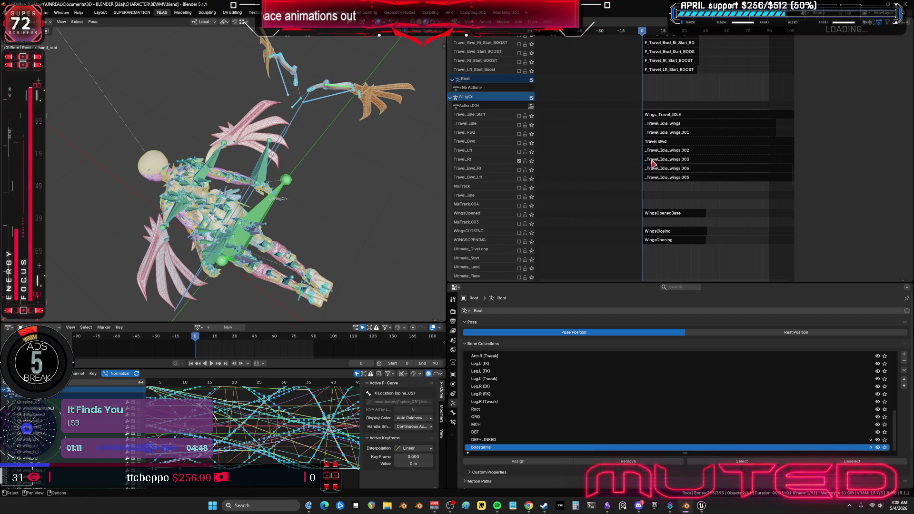
click(525, 172)
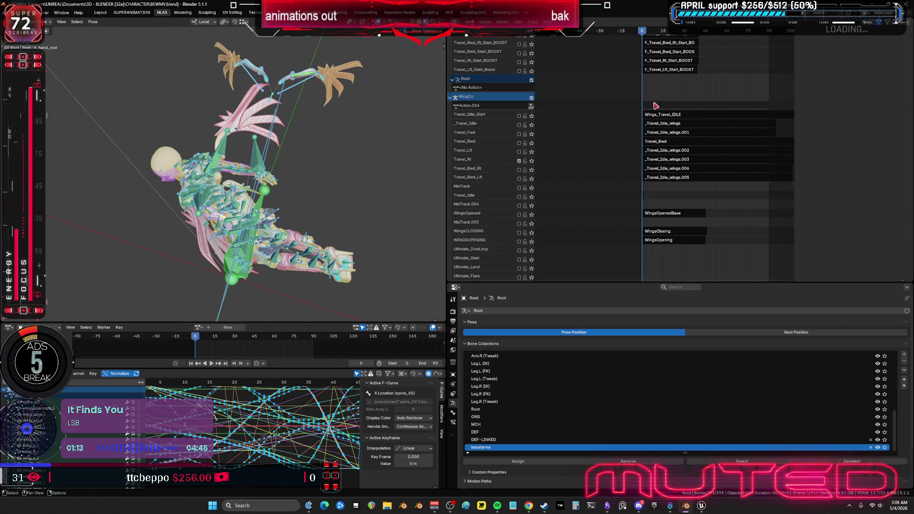
middle_drag(654, 102, 653, 110)
middle_drag(347, 169, 305, 168)
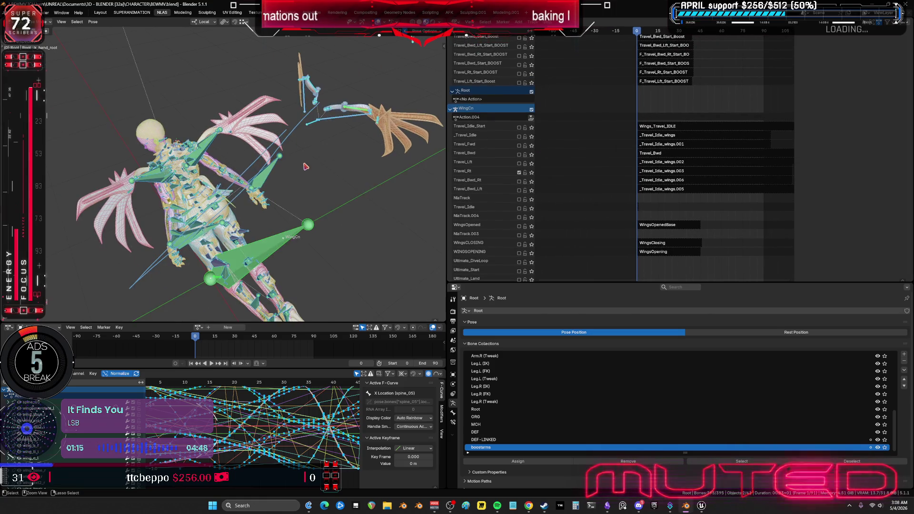
Unlink the leftover Action.004 from WingCn and make Root active again
key(ctrl+Tab)
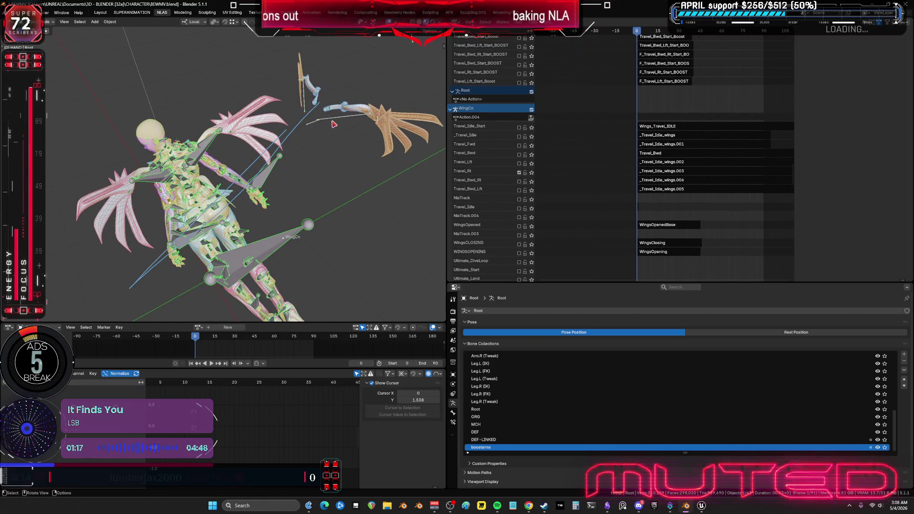
click(333, 124)
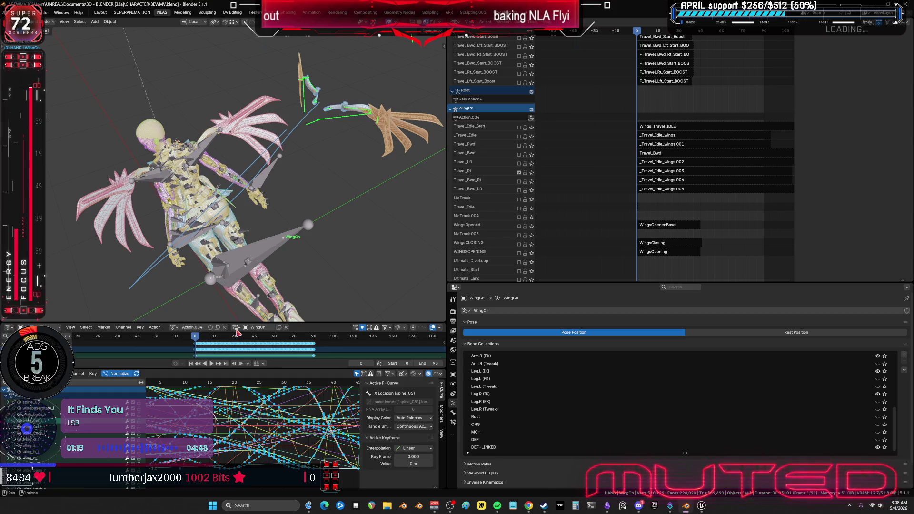
click(224, 327)
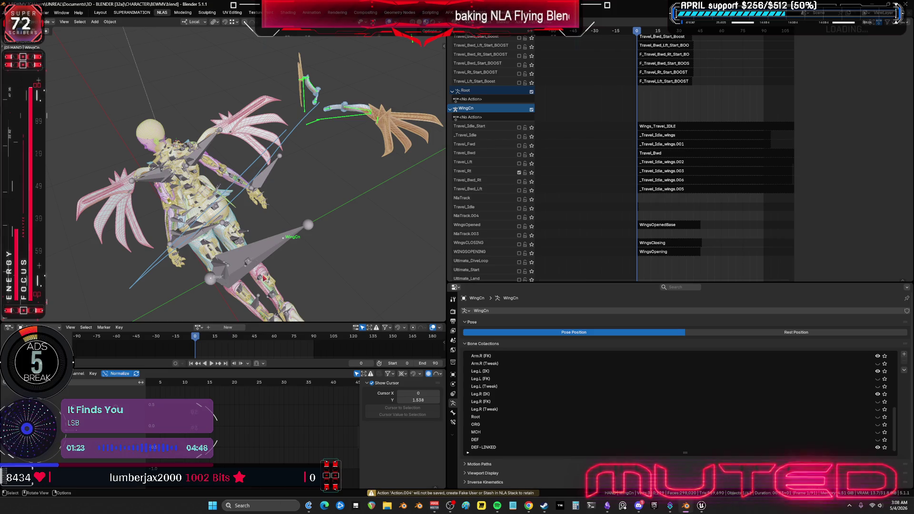
click(252, 260)
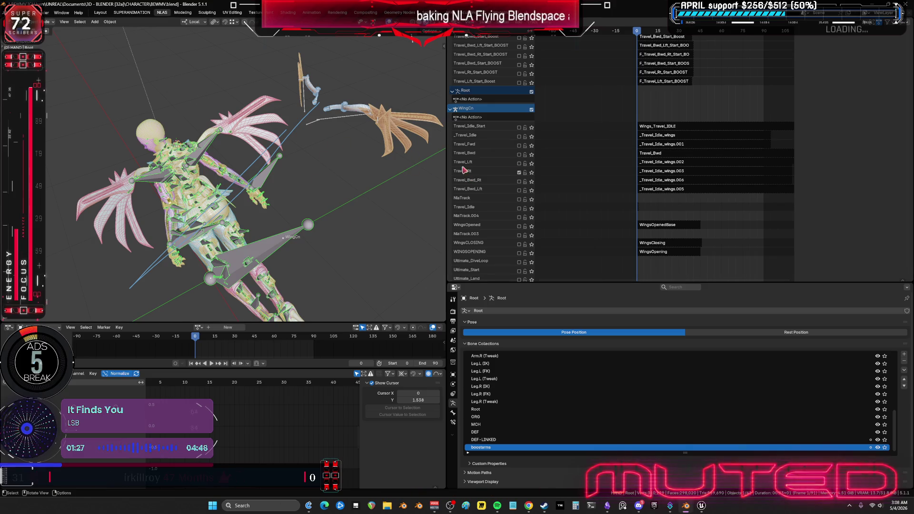
Solo the wings' Travel_Rt track and select the F_Travel_Rt strip
click(519, 173)
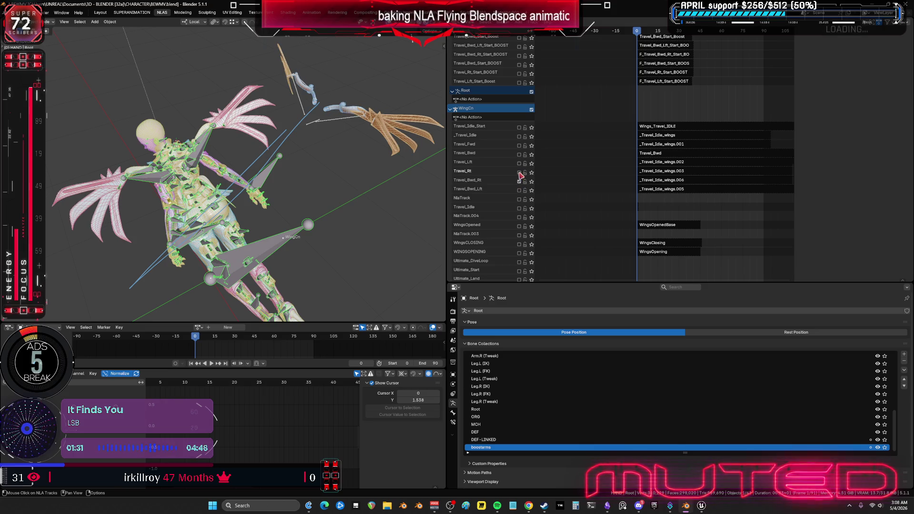
click(519, 181)
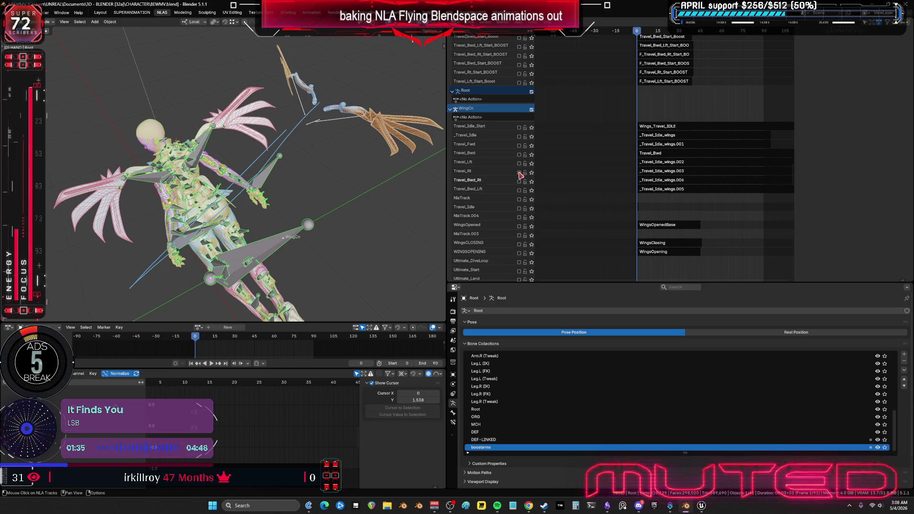
click(519, 173)
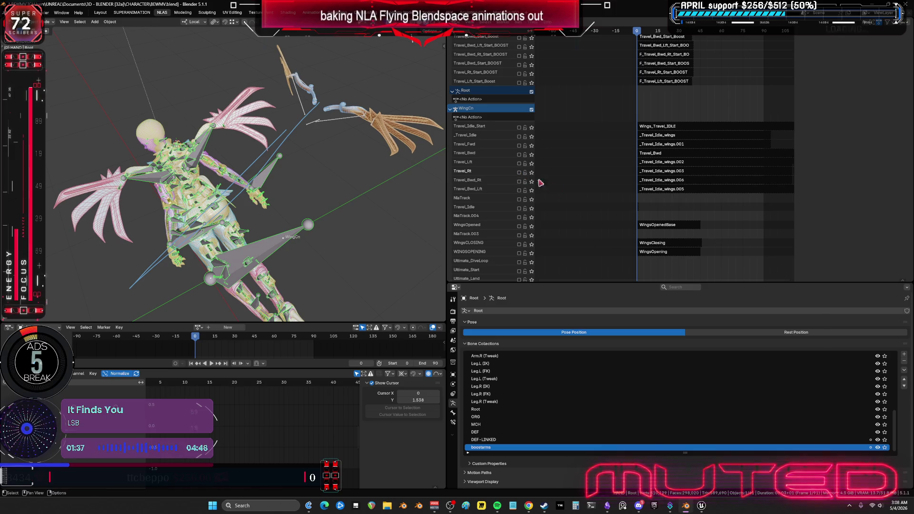
scroll(695, 103, up, 15)
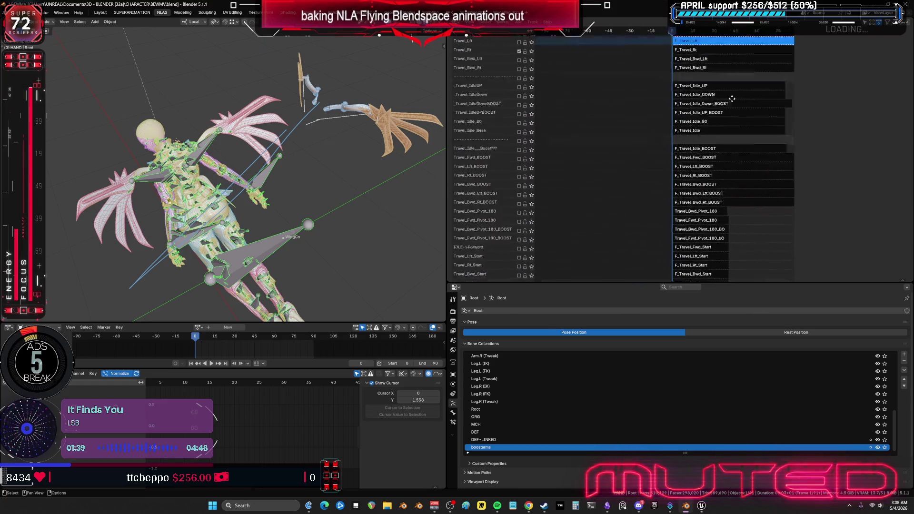
click(688, 158)
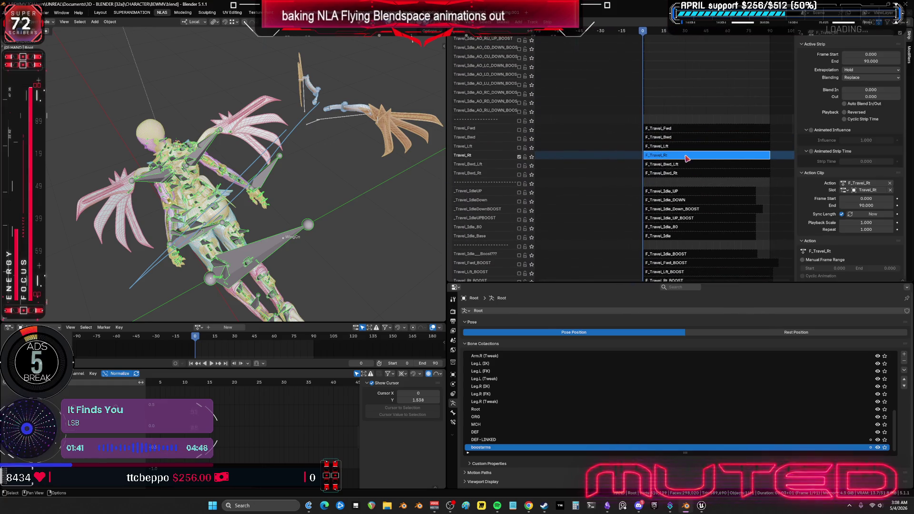
Tweak the F_Travel_Rt action in Pose Mode with every bone of the rig selected
key(Tab)
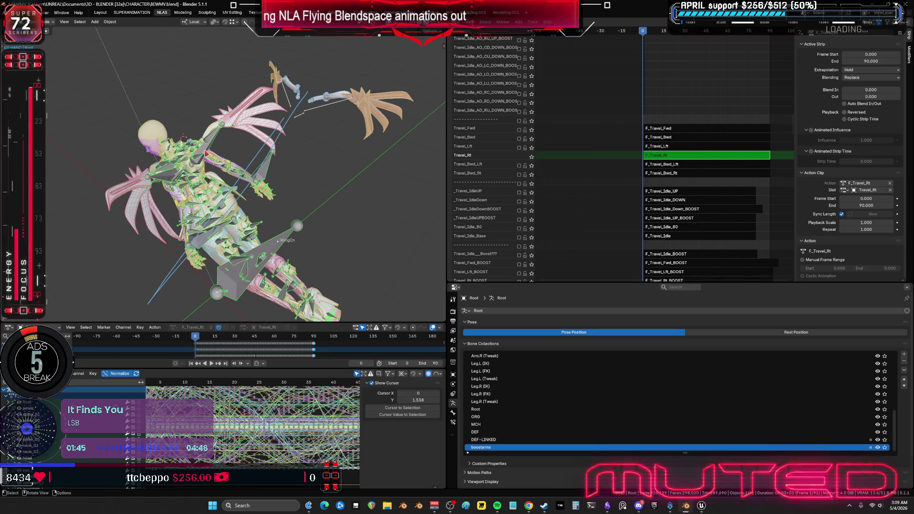
key(ctrl+Tab)
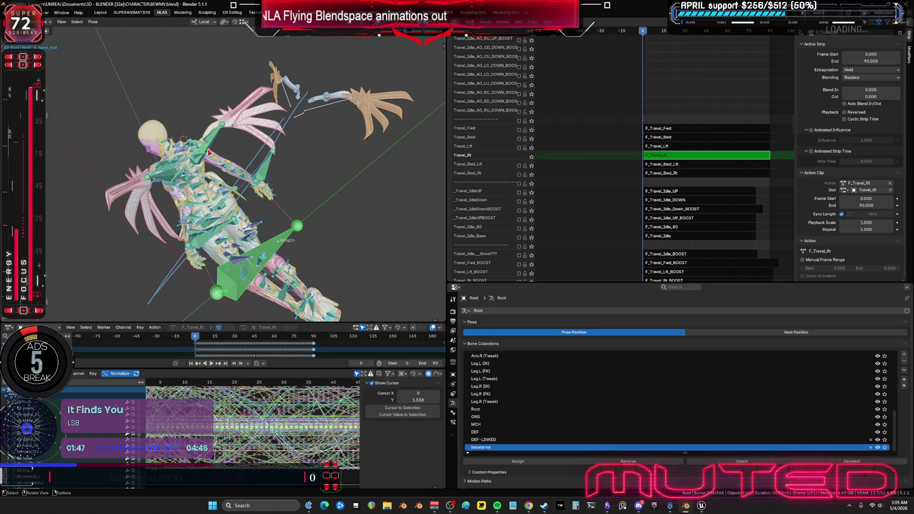
click(93, 23)
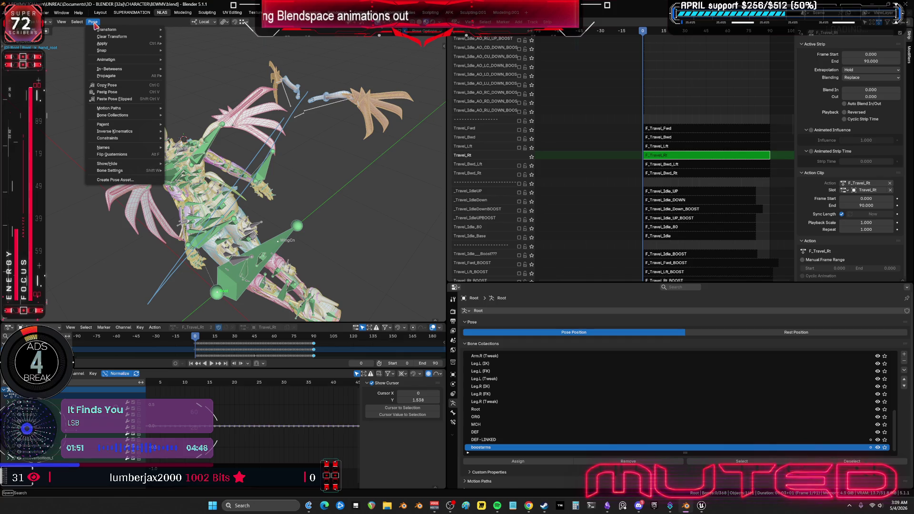
click(265, 180)
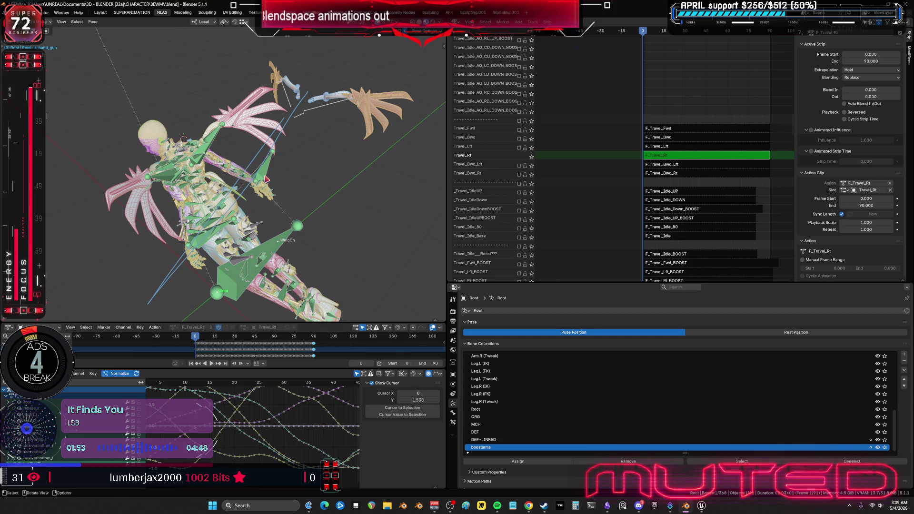
key(a)
Bake the pose action over frames 0–90 with visual keying, then exit strip tweaking
click(93, 22)
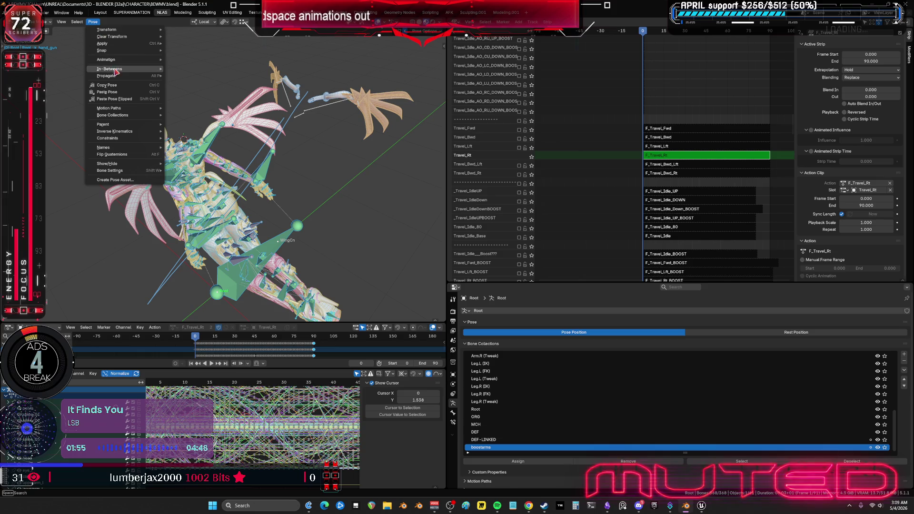
mouse_move(119, 63)
click(185, 97)
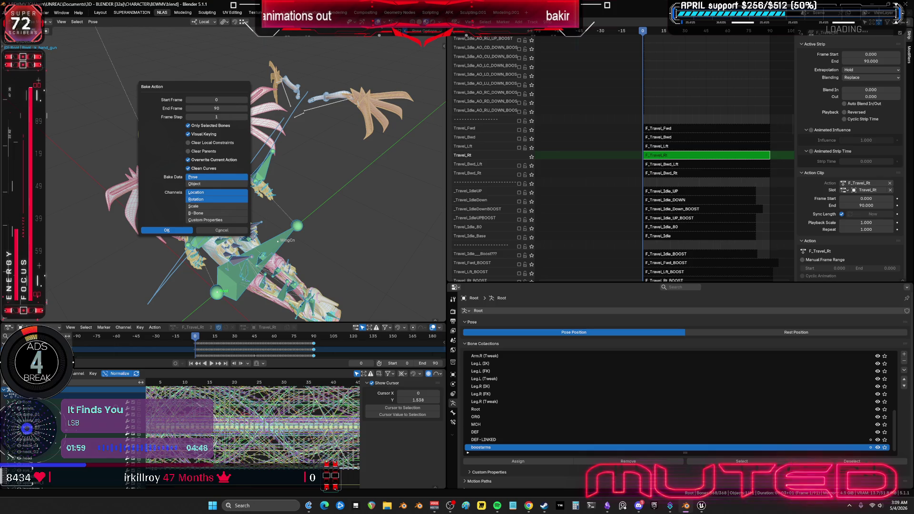
click(166, 229)
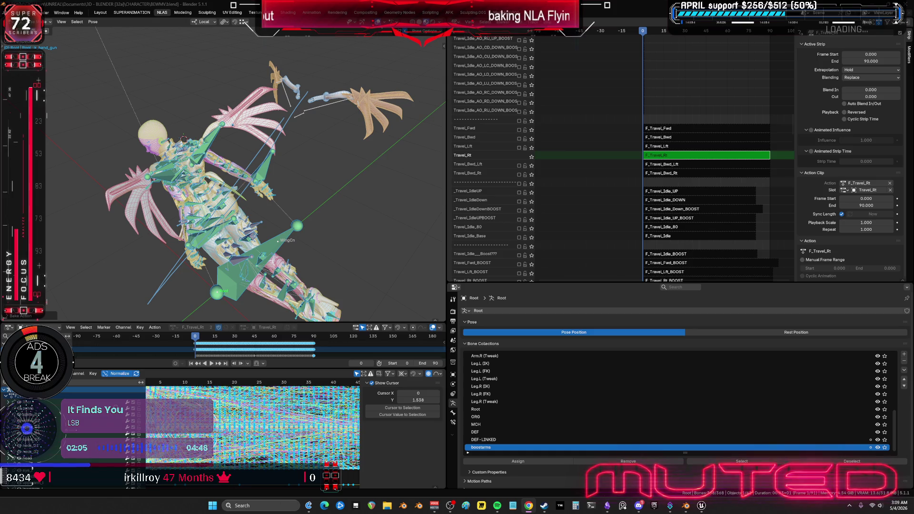
mouse_move(248, 174)
middle_down()
mouse_move(273, 174)
mouse_move(237, 175)
middle_up()
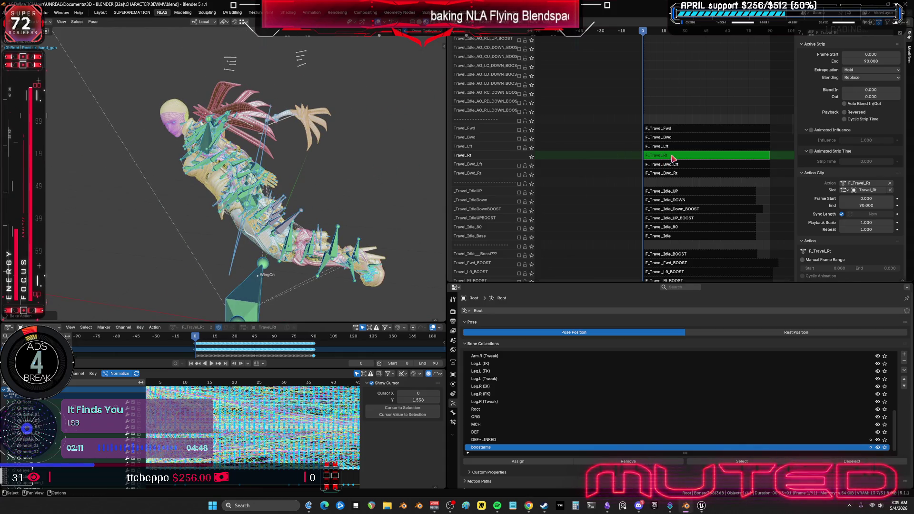
key(Tab)
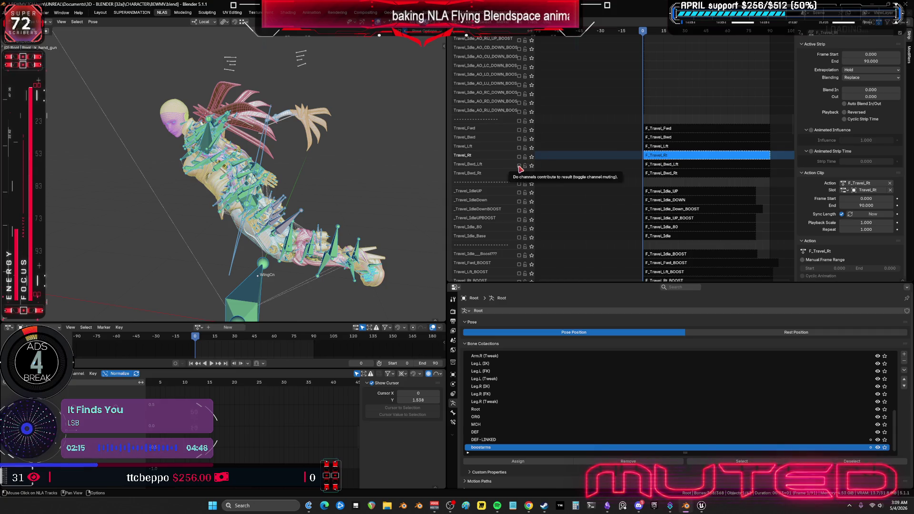
Toggle the Travel_Bwd_Lft and Travel_Bwd_Rt track mutes and select the _Travel_Idle_wings.006 strip
click(519, 166)
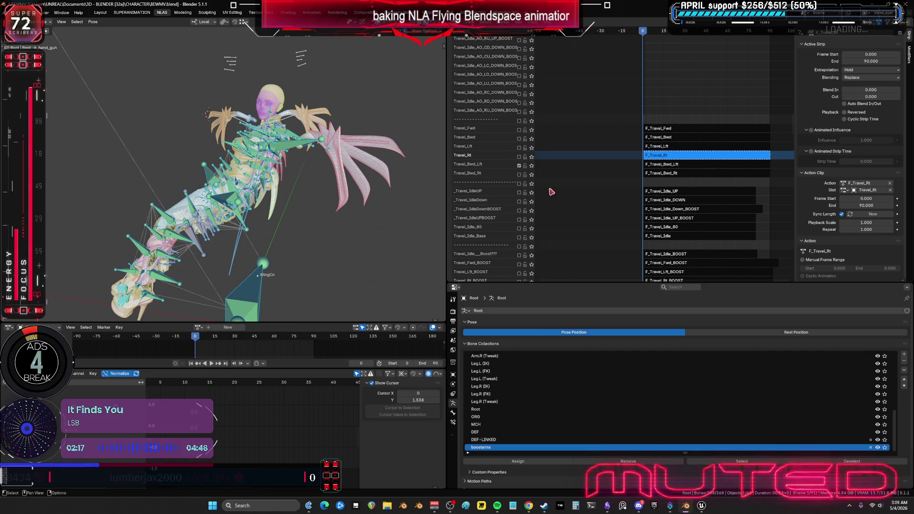
click(675, 168)
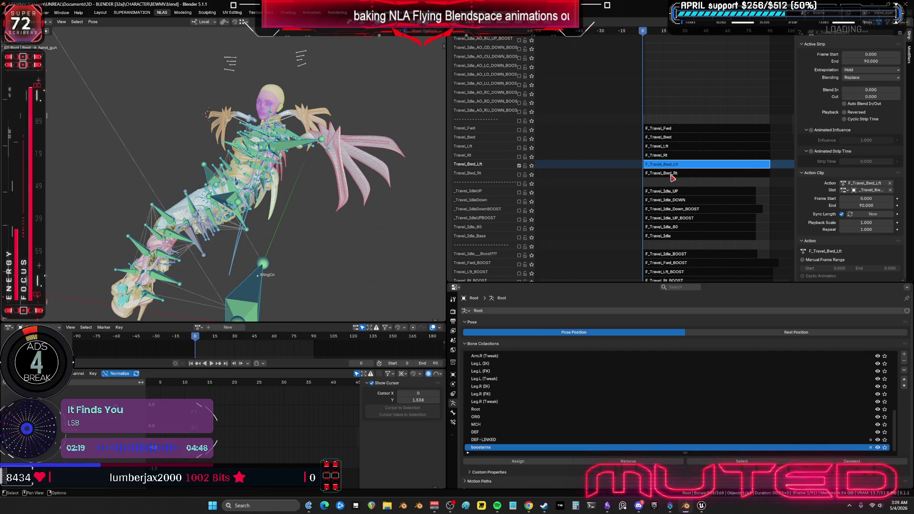
scroll(653, 193, down, 15)
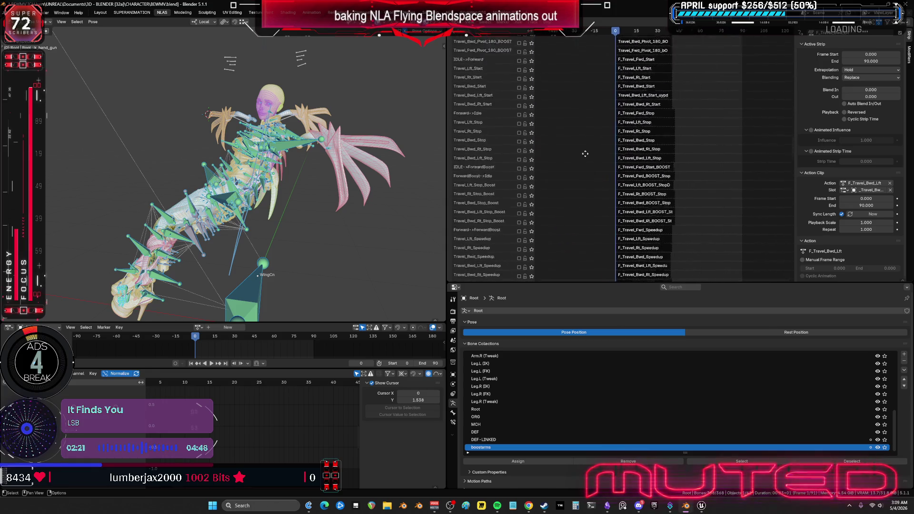
click(519, 185)
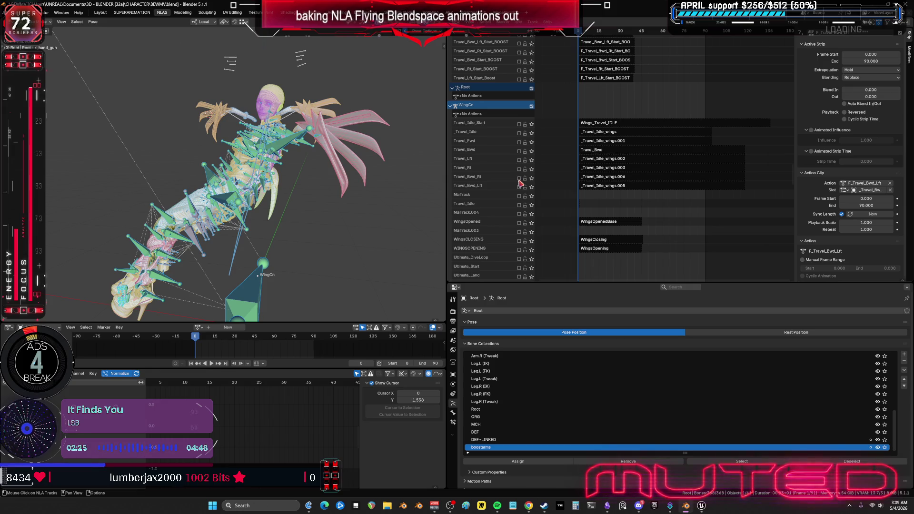
click(520, 178)
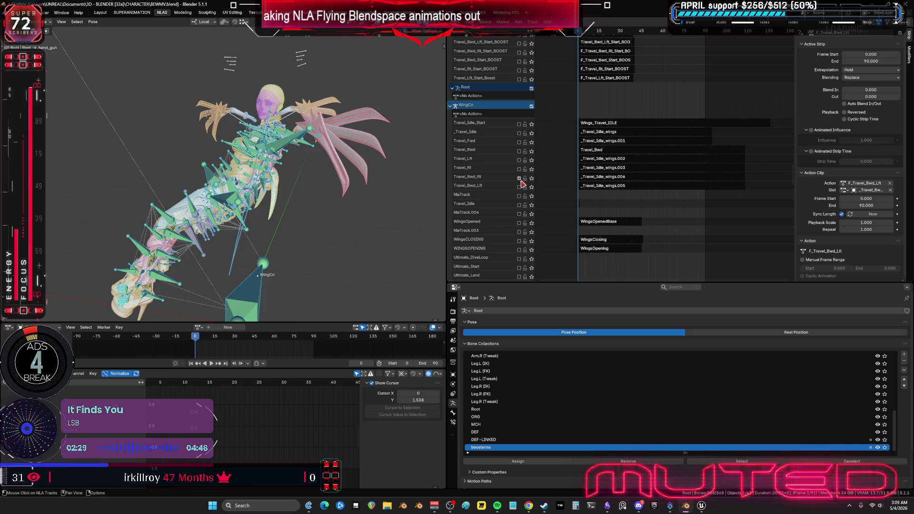
click(606, 180)
Turn Travel_Bwd_Rt off and Travel_Bwd_Lft on, then tweak the _Travel_Idle_wings.005 strip
scroll(619, 214, up, 10)
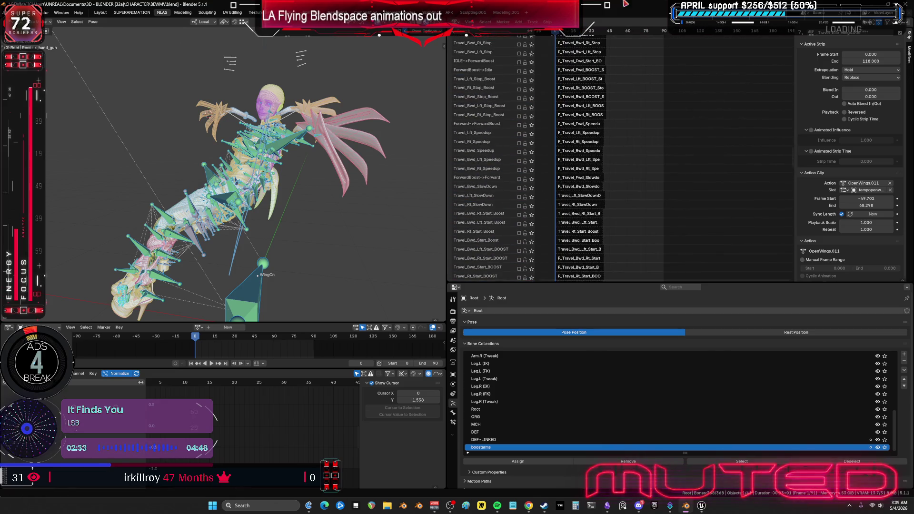
scroll(624, 253, up, 8)
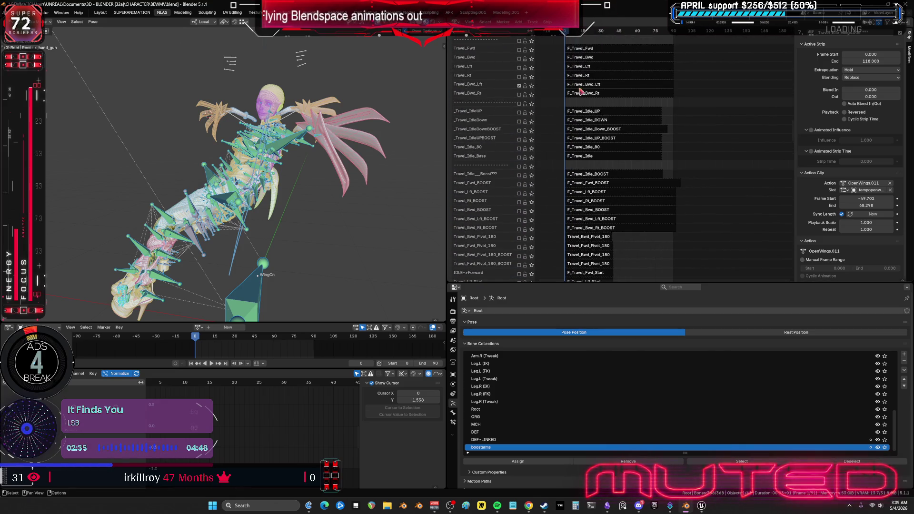
click(595, 83)
scroll(526, 179, down, 10)
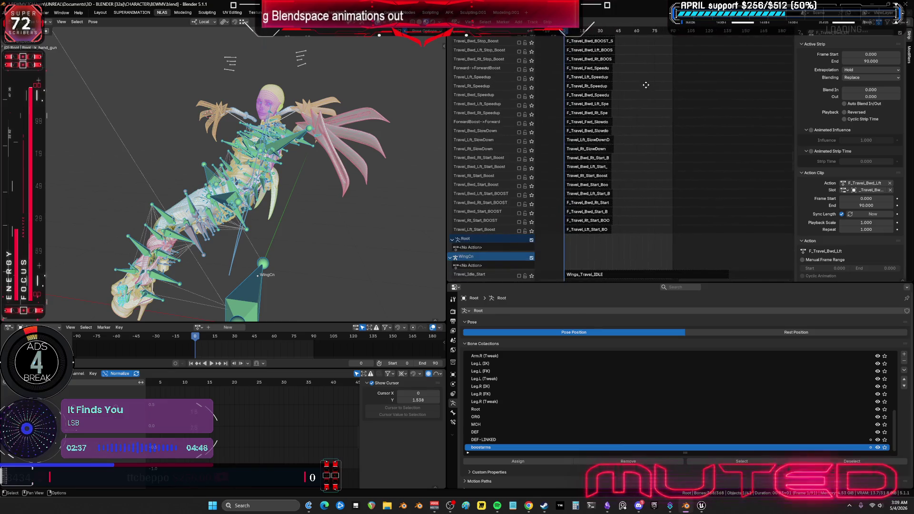
click(519, 184)
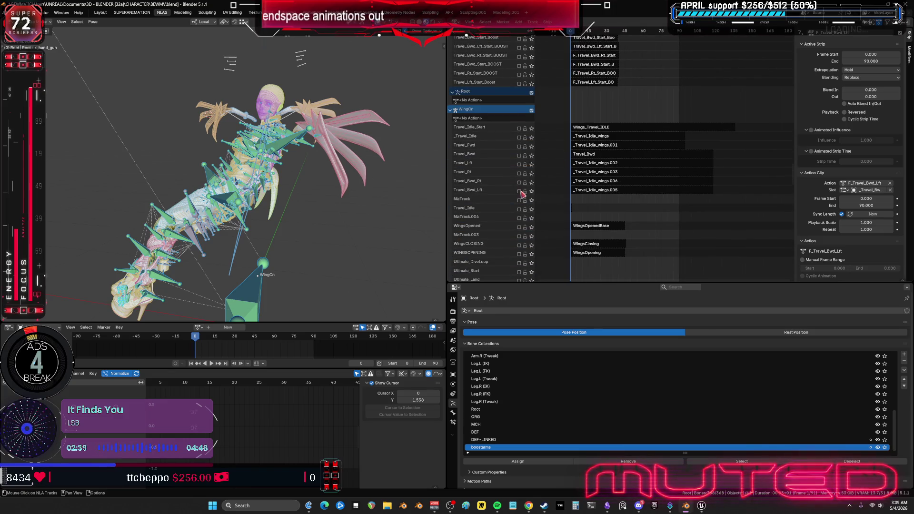
click(519, 191)
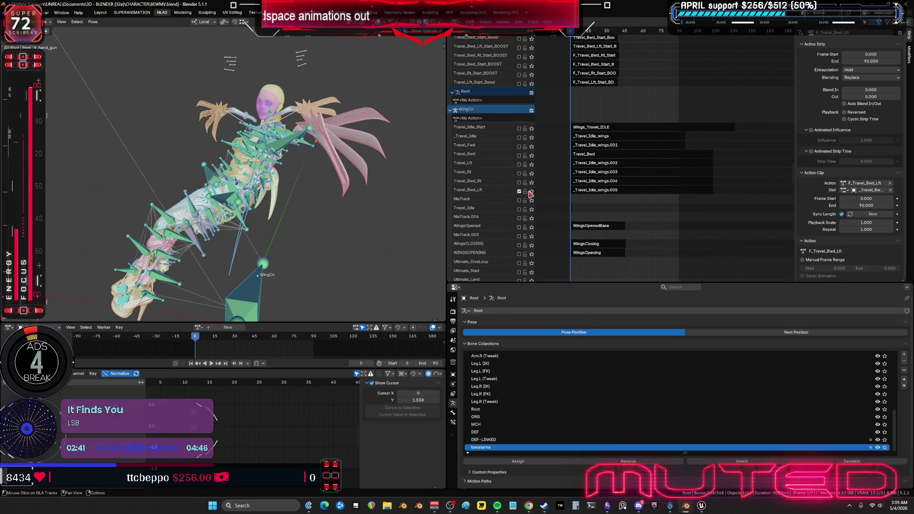
click(585, 190)
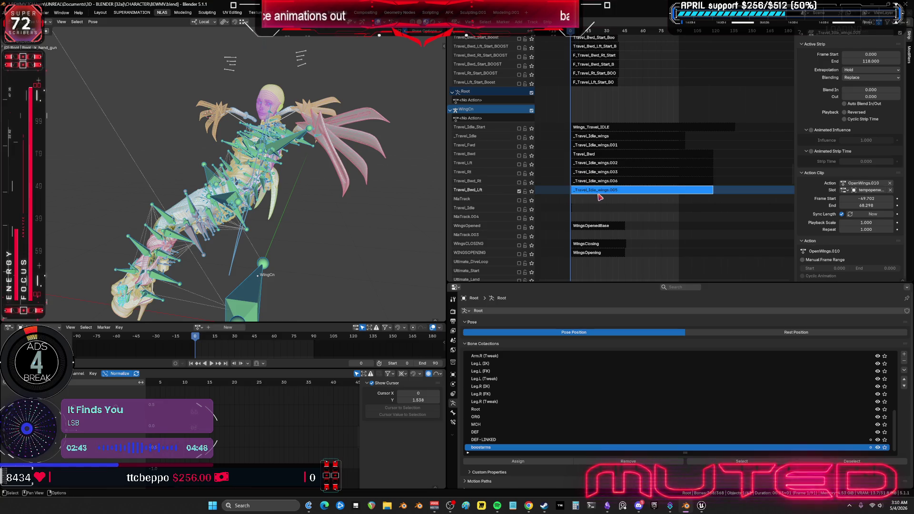
key(Tab)
Put the WingCn armature into Pose Mode and start the wing animation playing
middle_drag(309, 200, 191, 196)
click(187, 188)
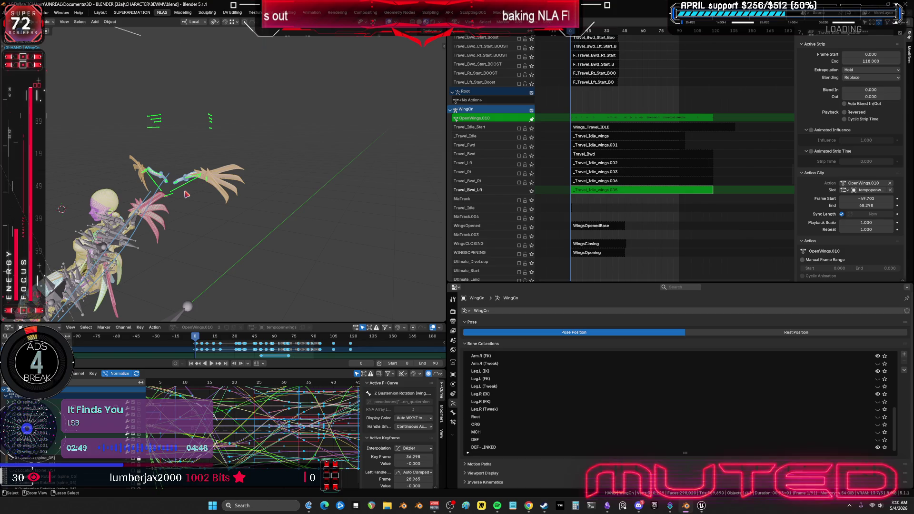
key(ctrl+Tab)
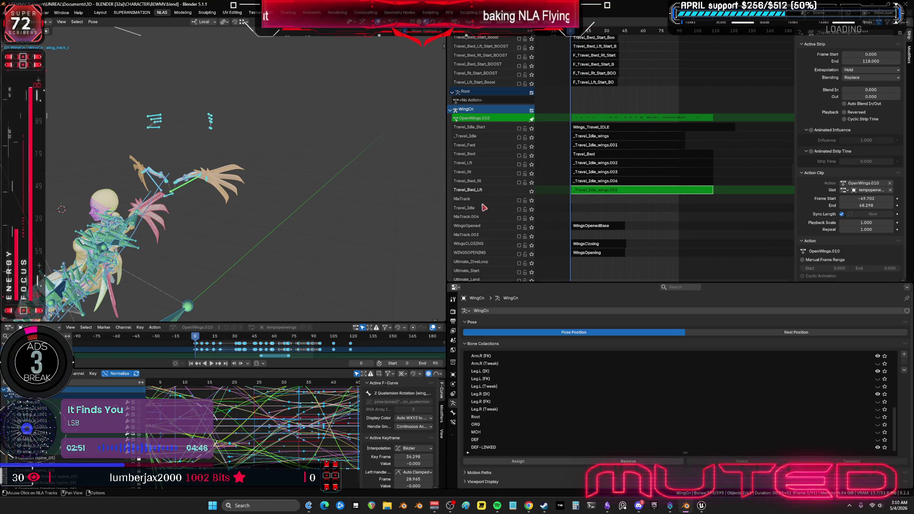
middle_drag(243, 447, 227, 433)
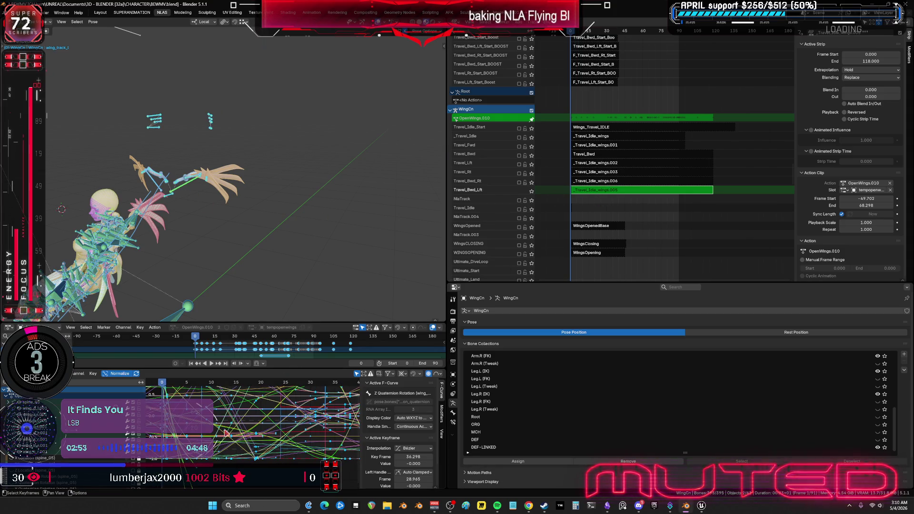
click(93, 374)
mouse_move(124, 263)
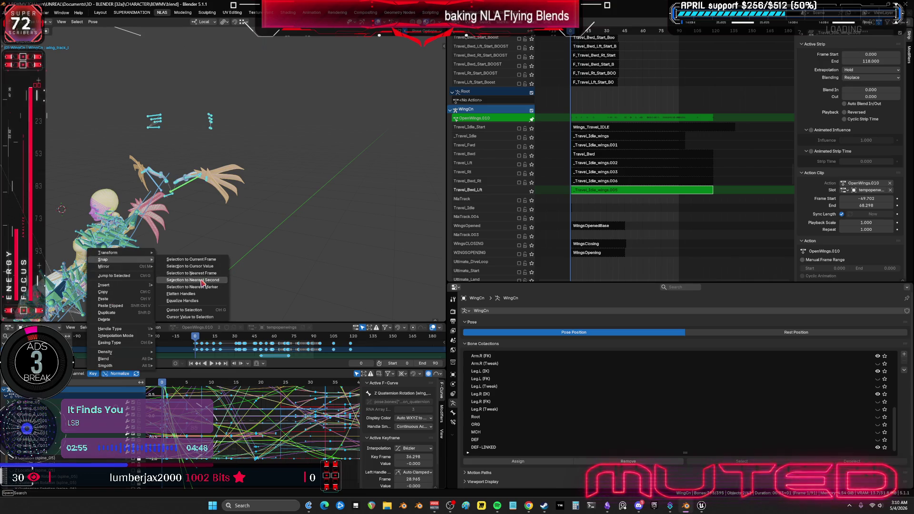
key(Escape)
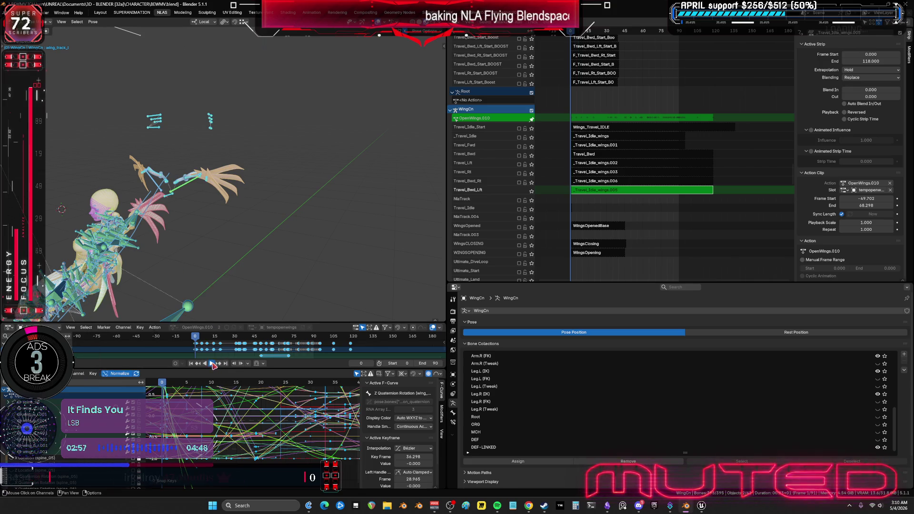
key(space)
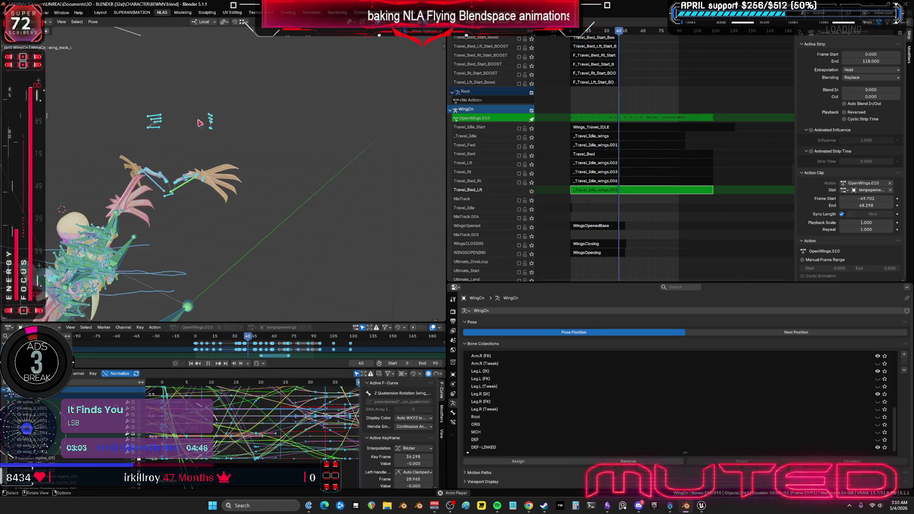
Inspect the motion in maximized 3D and curve views, then re-enter tweaking the OpenWings.010 action
key(ctrl+space)
scroll(213, 284, up, 3)
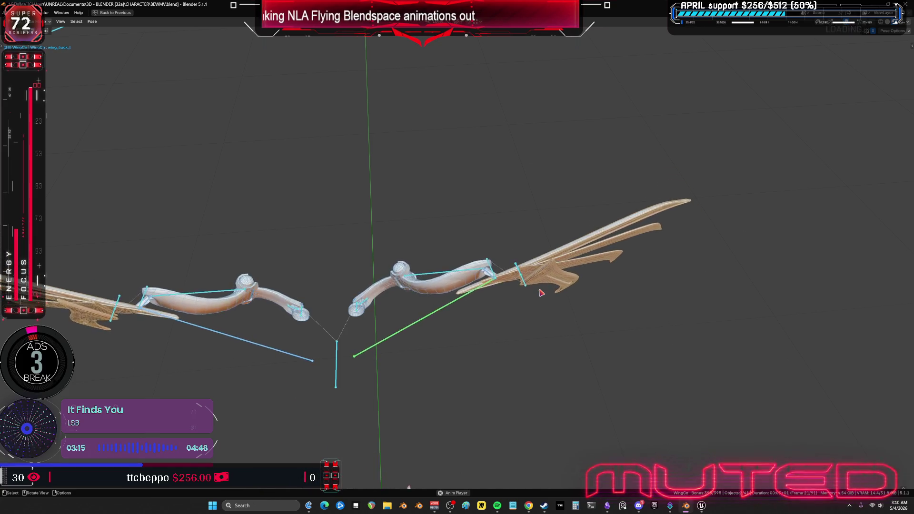
key(ctrl+space)
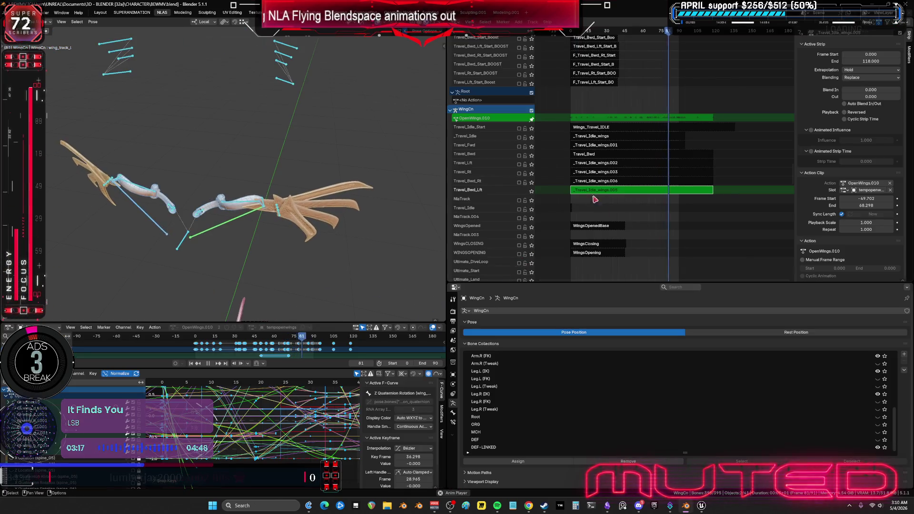
scroll(293, 409, down, 2)
key(ctrl+space)
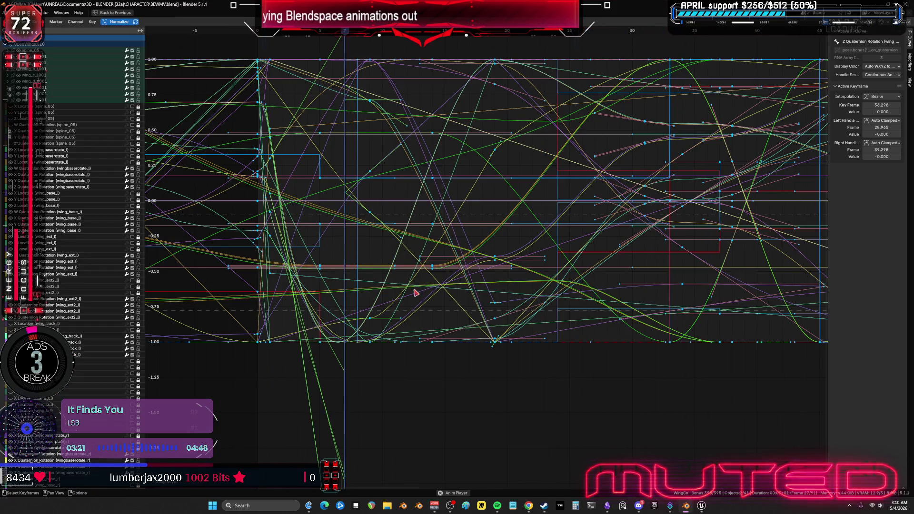
key(ctrl+space)
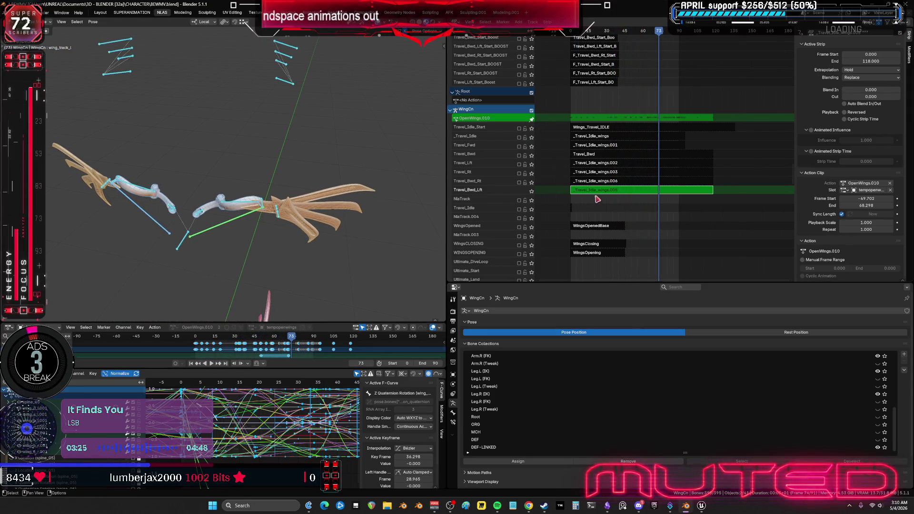
key(Tab)
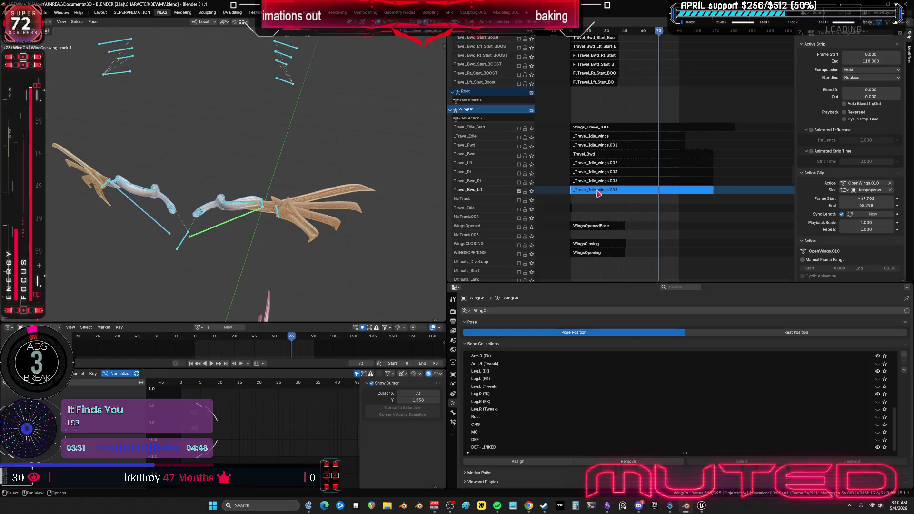
key(Tab)
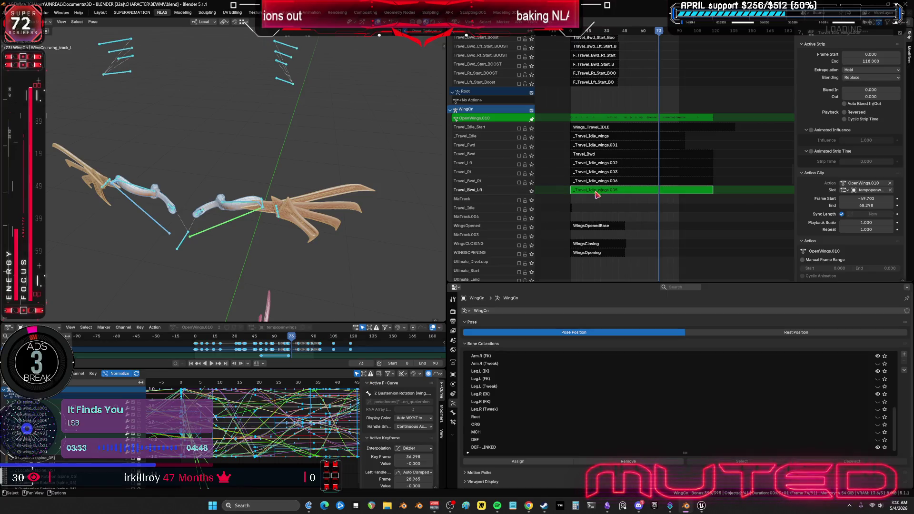
Key the whole character at frame 0 with the K menu's Whole Character option
key(ctrl+space)
mouse_move(500, 248)
ctrl+middle_down()
mouse_move(493, 275)
mouse_move(421, 233)
ctrl+middle_up()
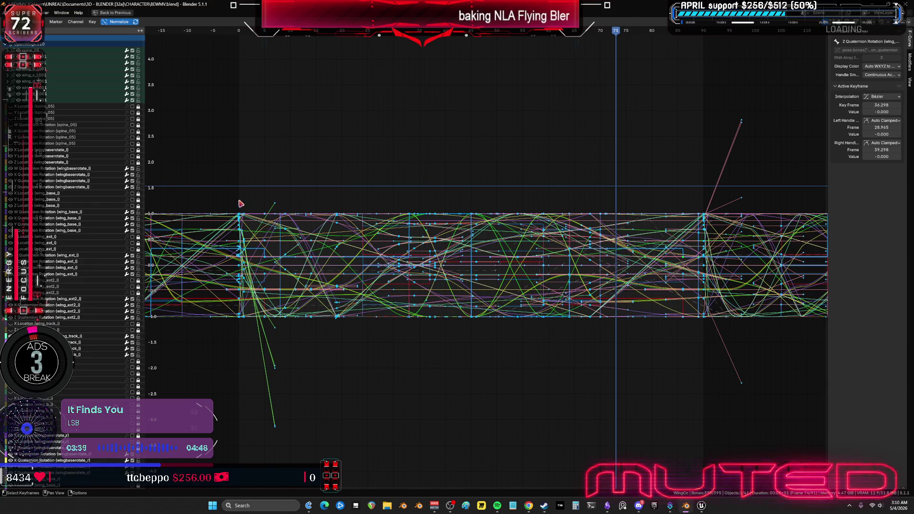
click(239, 30)
key(ctrl+space)
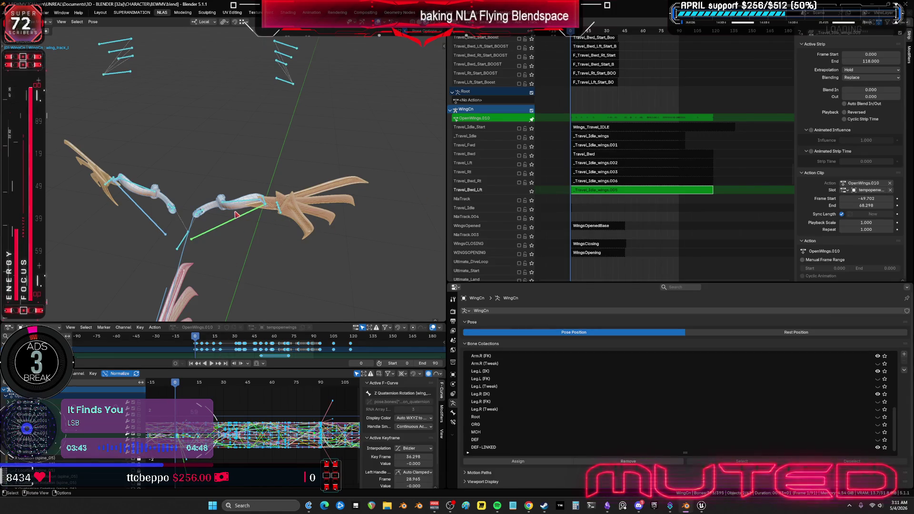
key(k)
key(w)
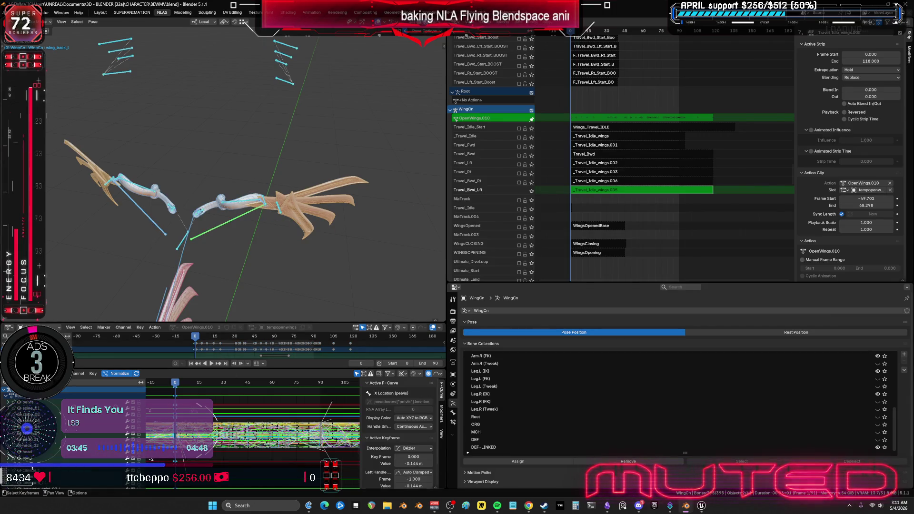
Review the keyed curves in the maximized Graph Editor, toggling Normalize off and back on
key(ctrl+space)
key(Home)
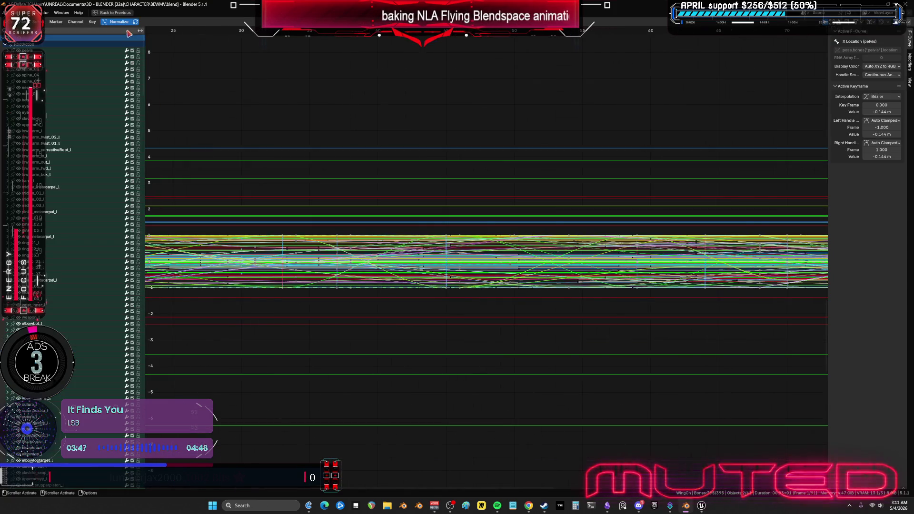
click(123, 24)
click(118, 23)
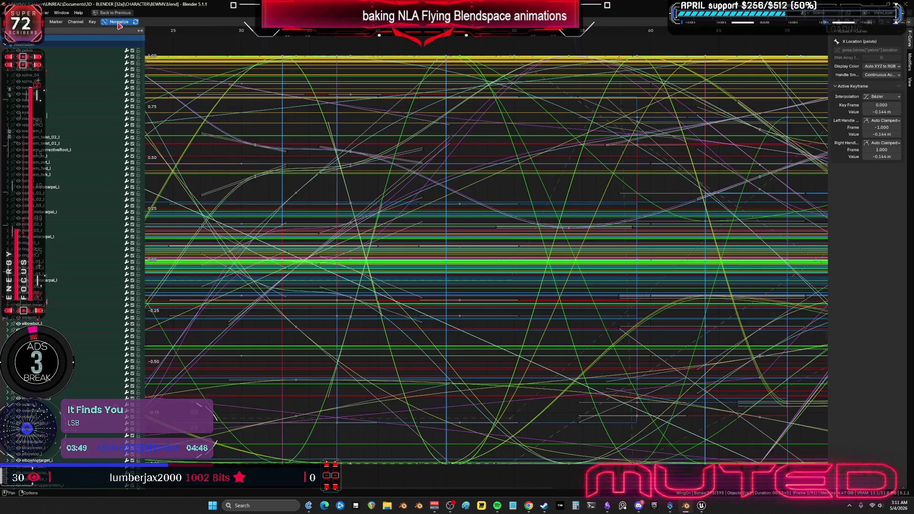
mouse_move(299, 227)
ctrl+middle_down()
mouse_move(376, 253)
mouse_move(452, 223)
mouse_move(596, 222)
ctrl+middle_up()
drag(412, 42, 427, 438)
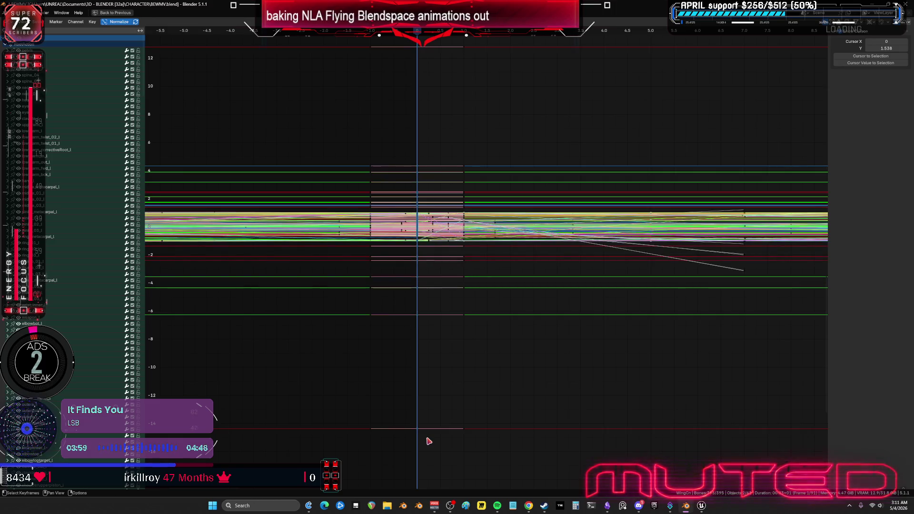
mouse_move(553, 322)
ctrl+middle_down()
mouse_move(645, 194)
mouse_move(465, 136)
mouse_move(725, 159)
ctrl+middle_up()
middle_drag(457, 156, 384, 148)
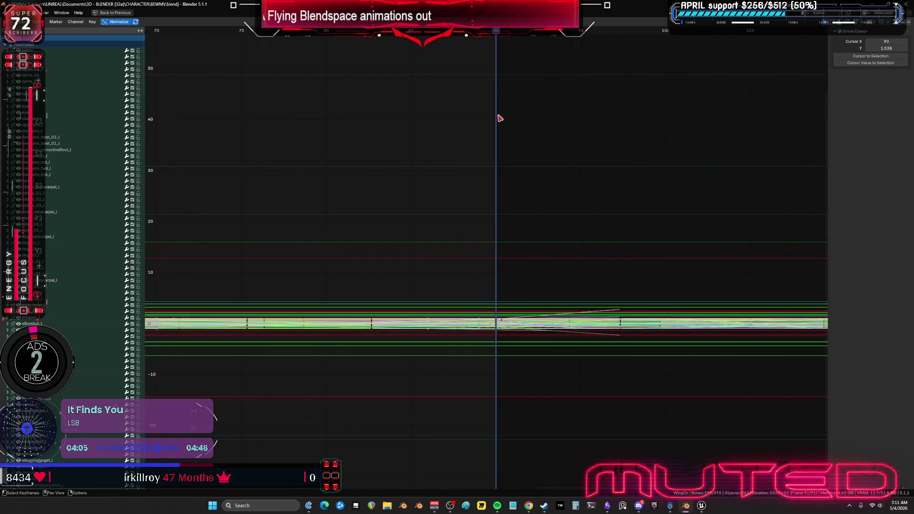
mouse_move(597, 375)
ctrl+middle_down()
mouse_move(589, 352)
mouse_move(612, 381)
mouse_move(579, 202)
mouse_move(517, 146)
mouse_move(431, 125)
mouse_move(456, 369)
mouse_move(489, 192)
mouse_move(488, 316)
mouse_move(527, 284)
mouse_move(650, 298)
mouse_move(638, 325)
mouse_move(587, 357)
mouse_move(596, 357)
ctrl+middle_up()
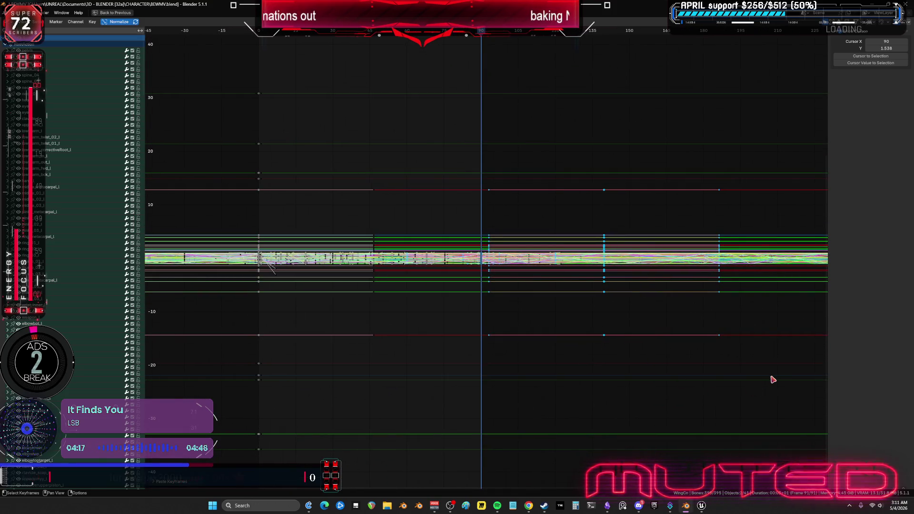
mouse_move(781, 364)
mouse_down()
mouse_move(600, 280)
mouse_move(608, 342)
mouse_up()
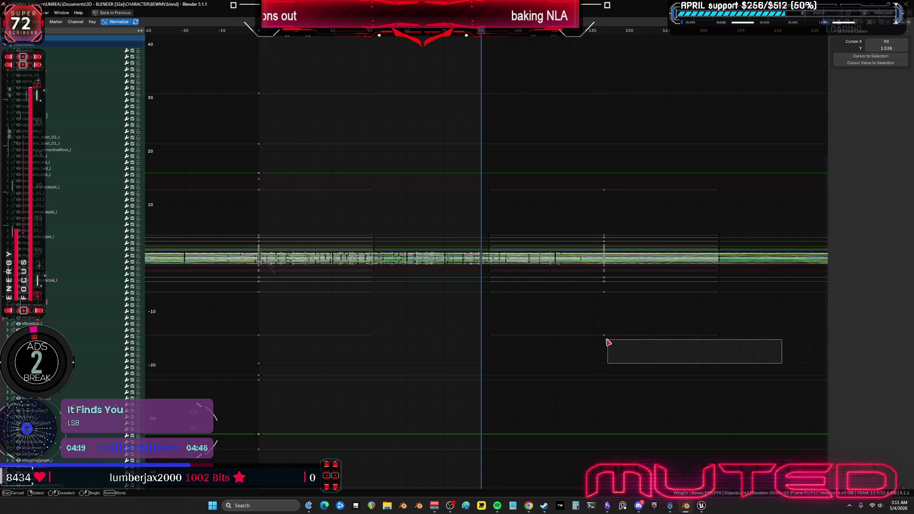
key(Escape)
key(ctrl+space)
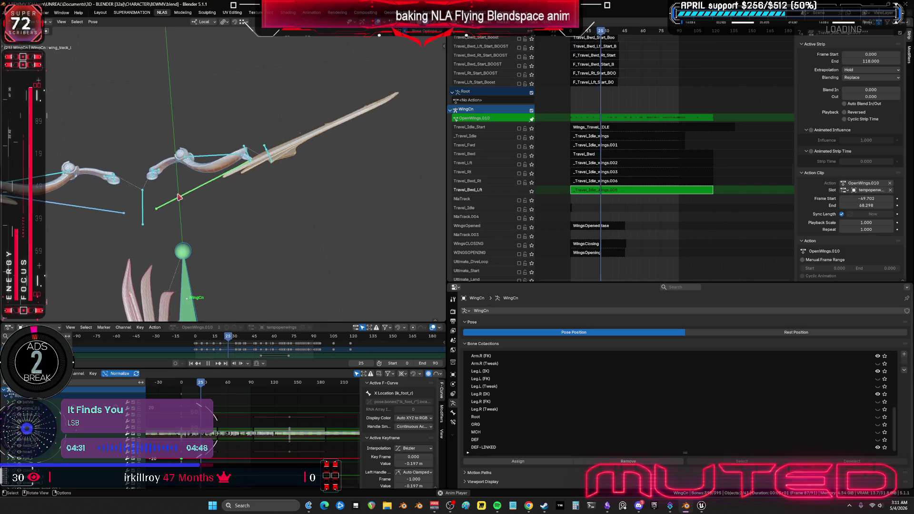
Watch the wings from side (numpad 3) and front (numpad 1), widen the viewport, then maximize the curves
key(KP_3)
key(KP_1)
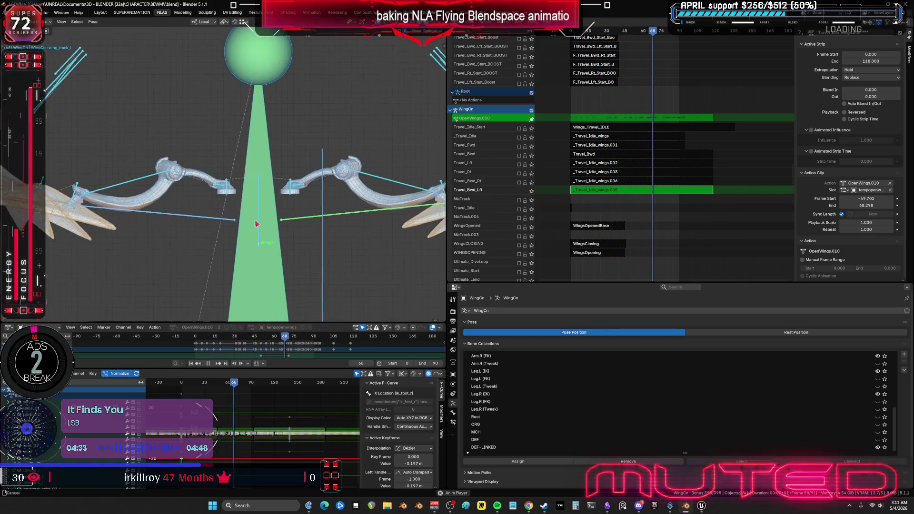
drag(450, 244, 807, 229)
shift+middle_drag(421, 222, 438, 228)
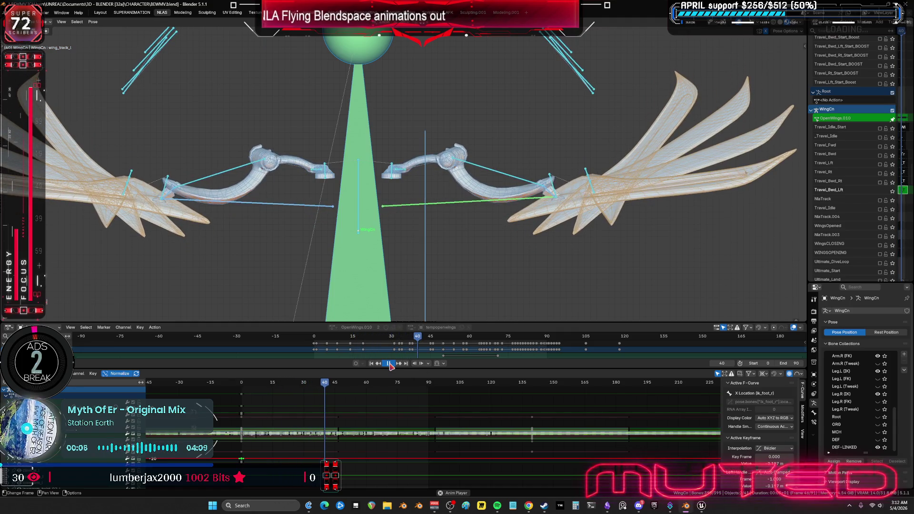
key(ctrl+space)
mouse_move(371, 291)
ctrl+middle_down()
mouse_move(377, 276)
mouse_move(284, 278)
mouse_move(493, 265)
mouse_move(458, 270)
mouse_move(539, 279)
mouse_move(621, 218)
mouse_move(410, 224)
mouse_move(640, 276)
mouse_move(632, 253)
mouse_move(539, 259)
ctrl+middle_up()
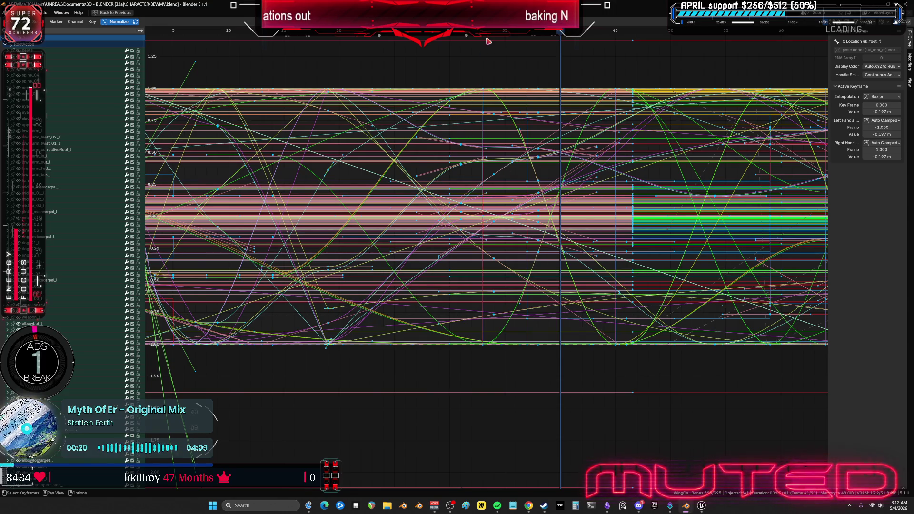
Select the wing_ext_l, wingbaserotate and wing_base_r bones and go to frame 19
key(alt+a)
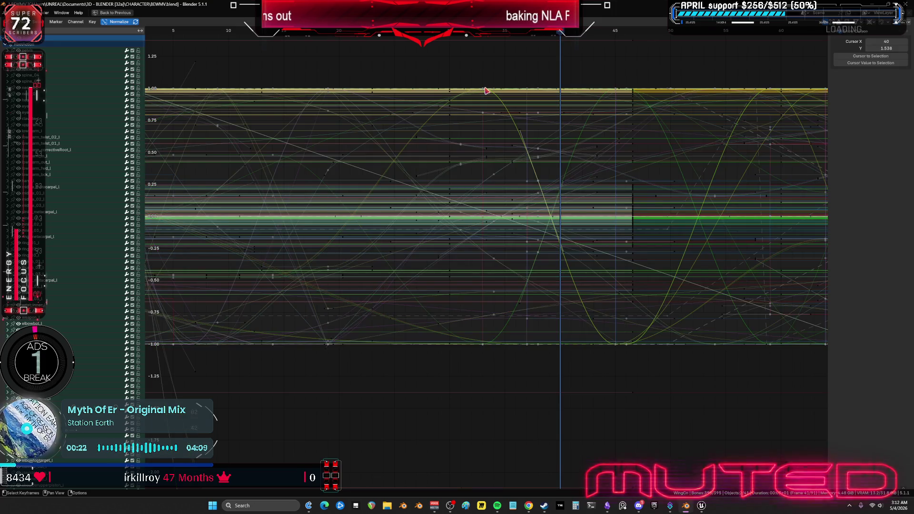
click(485, 87)
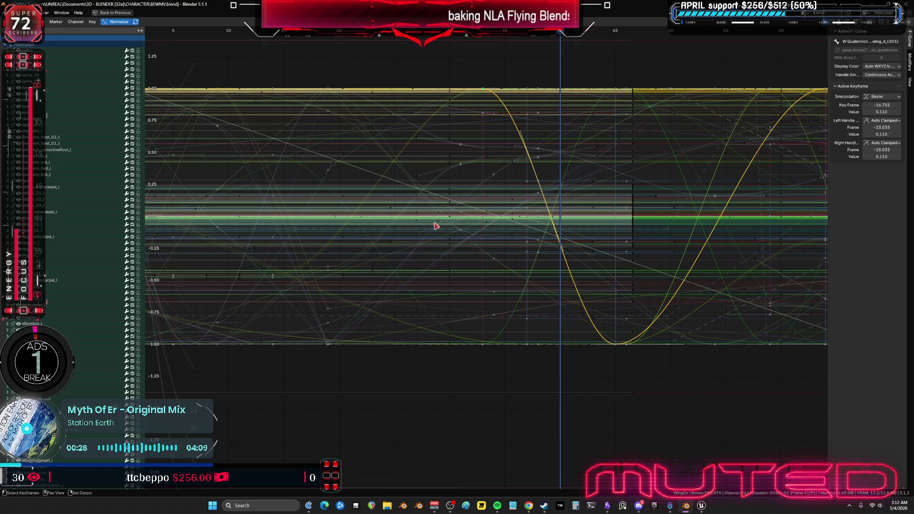
key(ctrl+space)
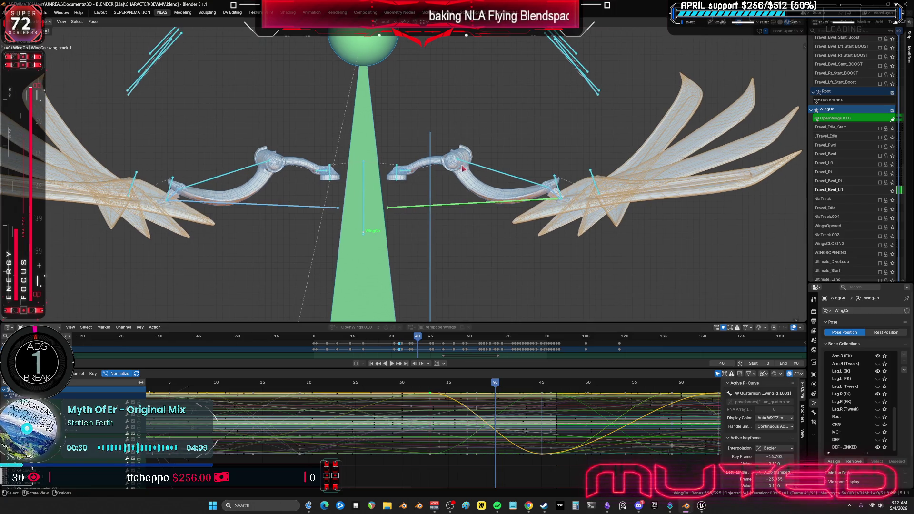
click(474, 166)
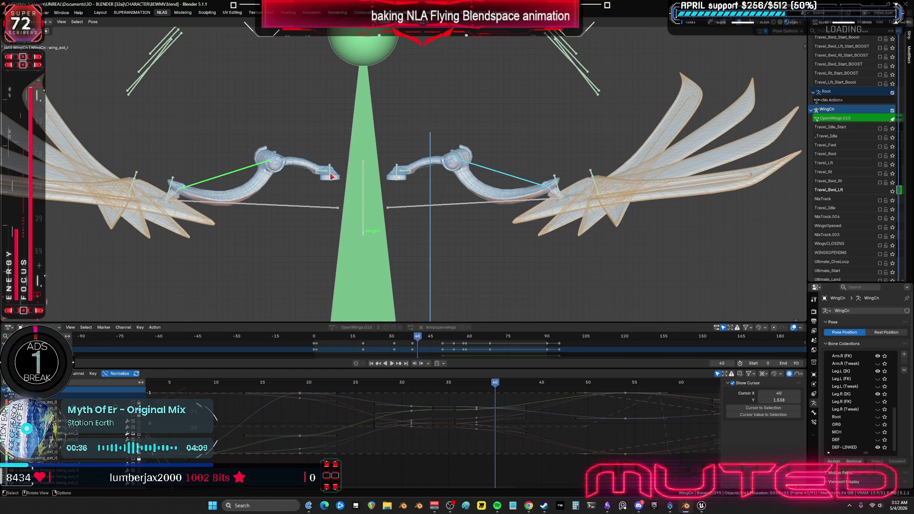
click(398, 168)
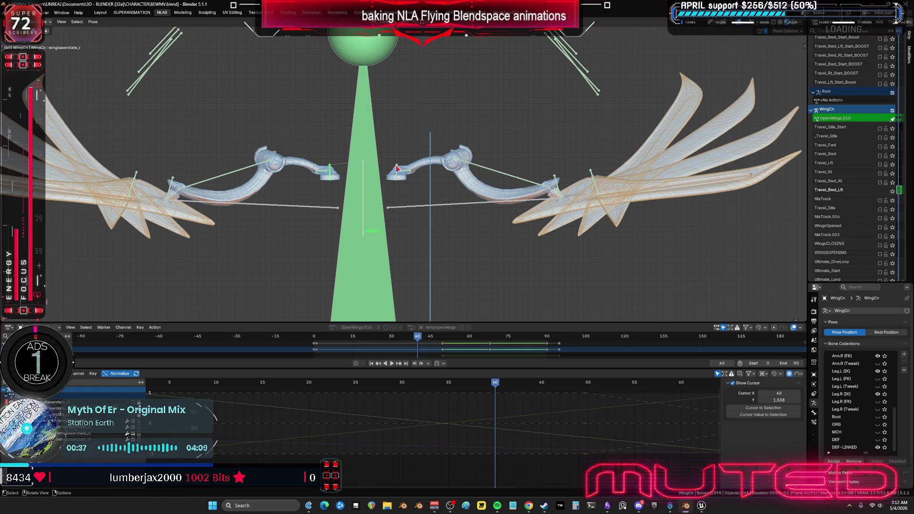
shift+click(407, 175)
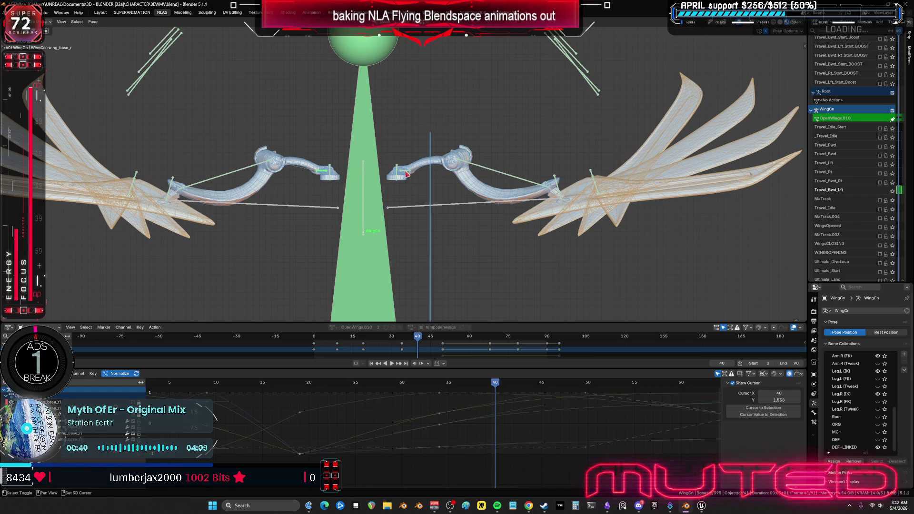
click(303, 382)
Box-select the frame-19 keys in the maximized Graph Editor and scale them twice
key(ctrl+space)
middle_drag(376, 330, 466, 349)
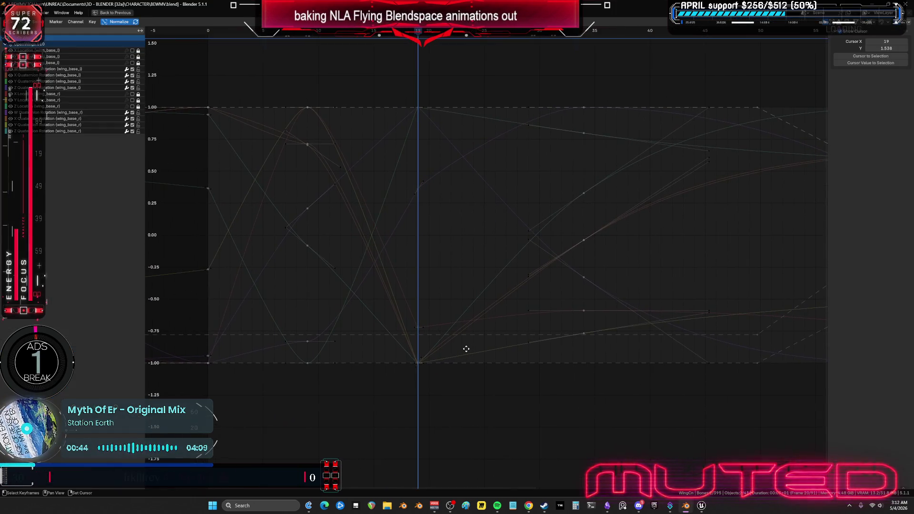
drag(441, 394, 388, 80)
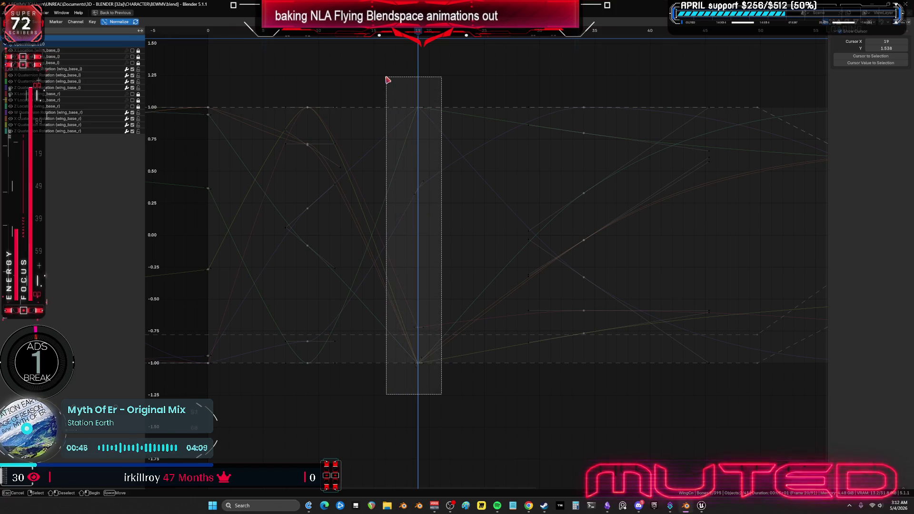
key(s)
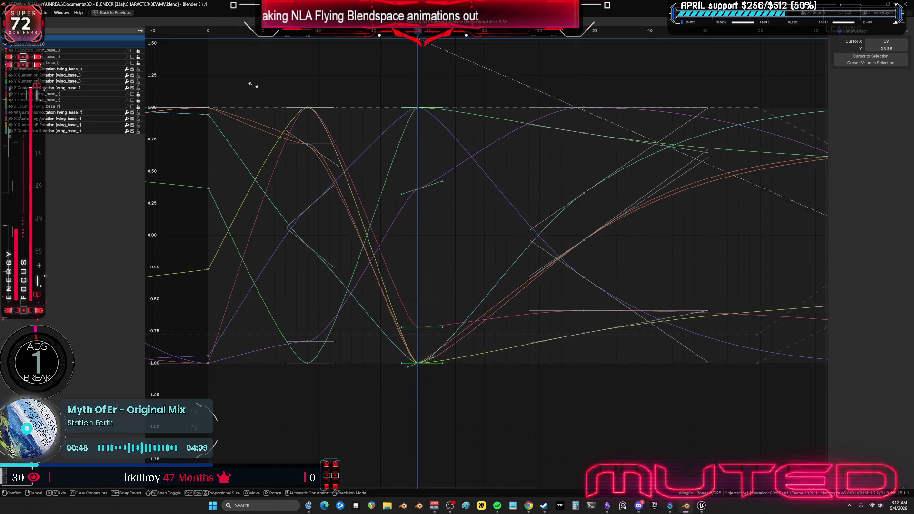
click(515, 276)
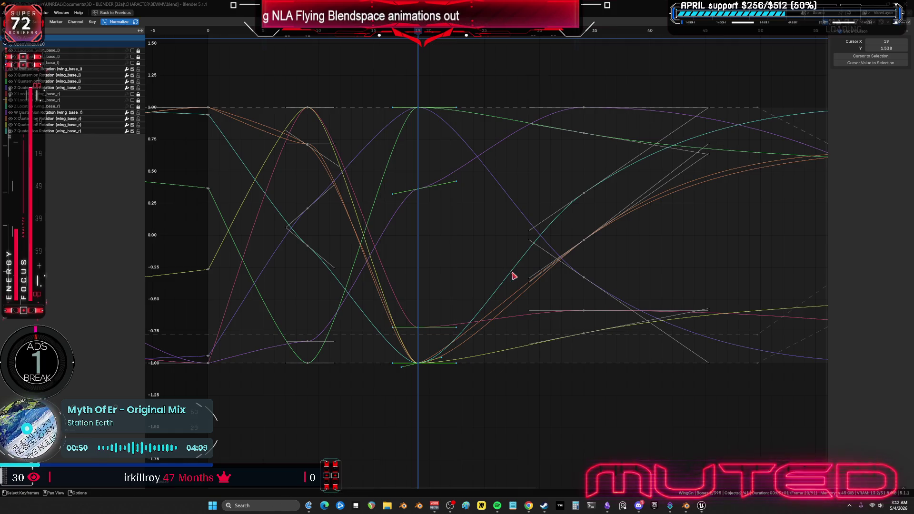
middle_drag(496, 287, 491, 313)
key(s)
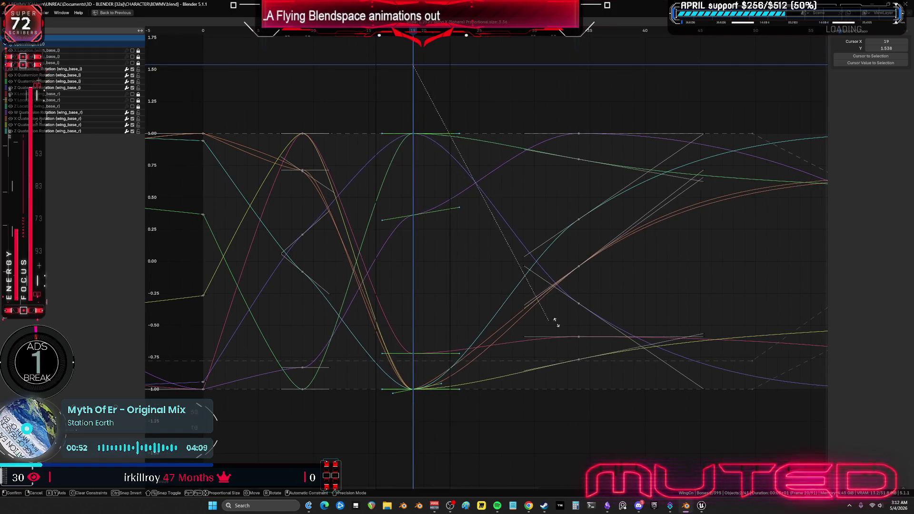
click(700, 423)
scroll(600, 377, down, 1)
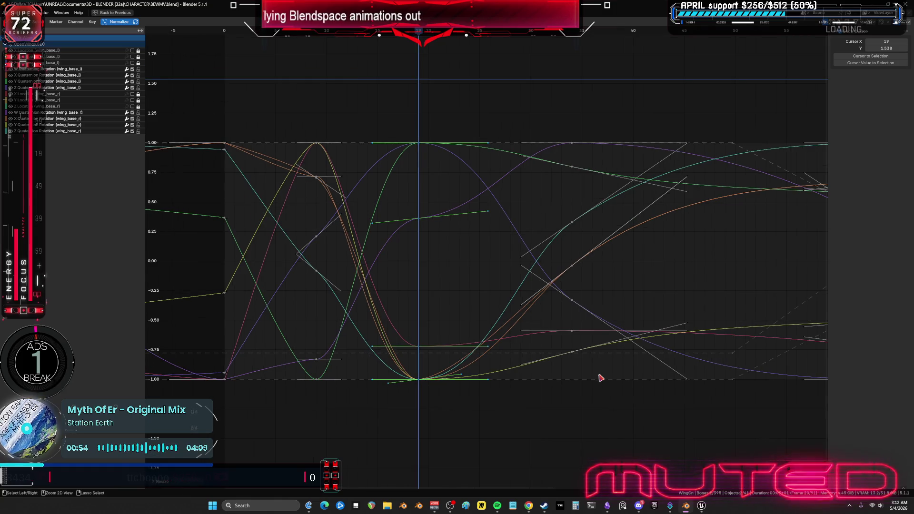
key(ctrl+space)
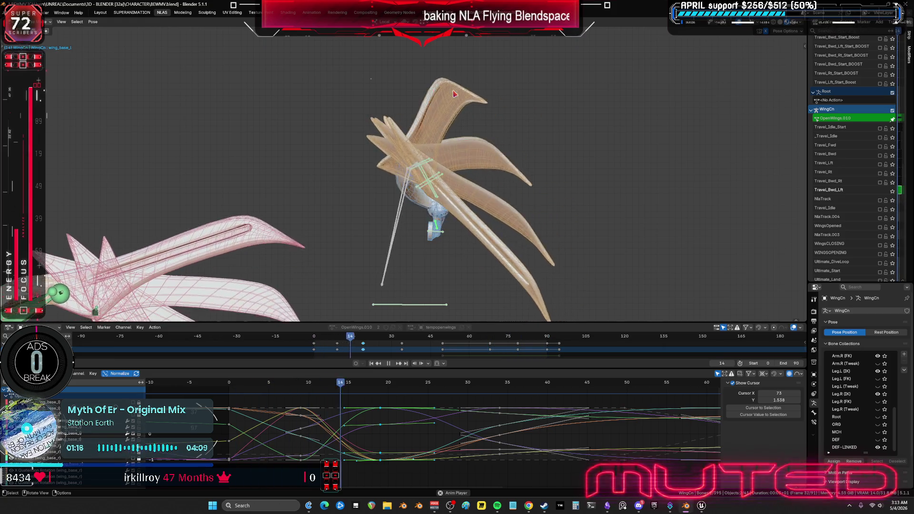
Replay from frame 0 with all wing bones selected, checking frames 46 and 90, then maximize the curves
scroll(566, 425, down, 5)
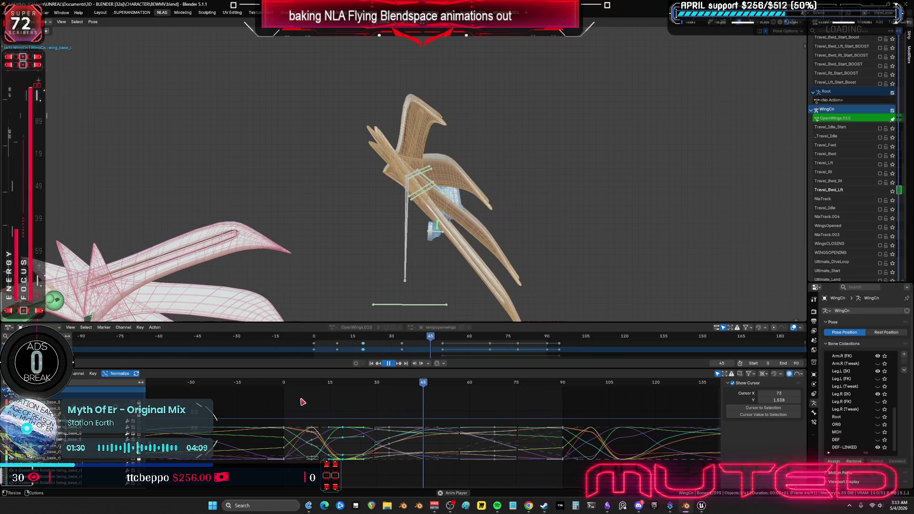
click(285, 384)
key(space)
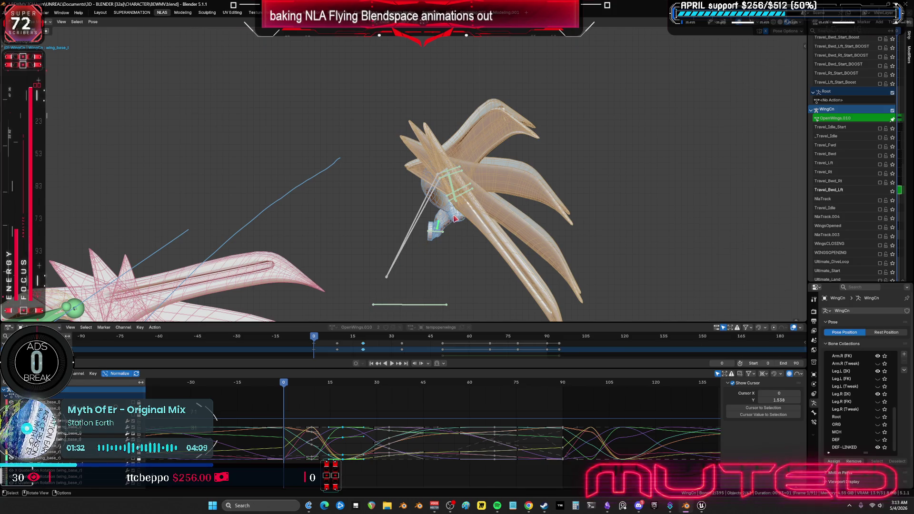
shift+middle_drag(455, 219, 448, 208)
key(a)
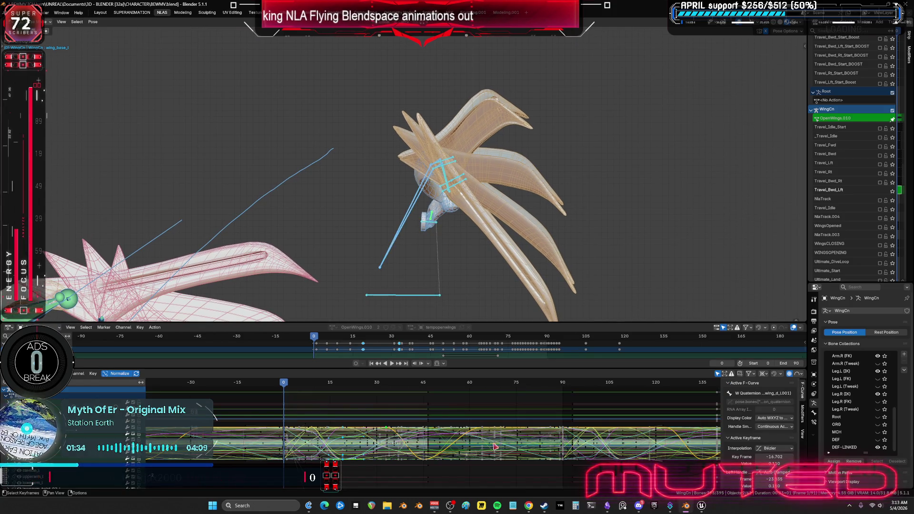
click(428, 386)
key(space)
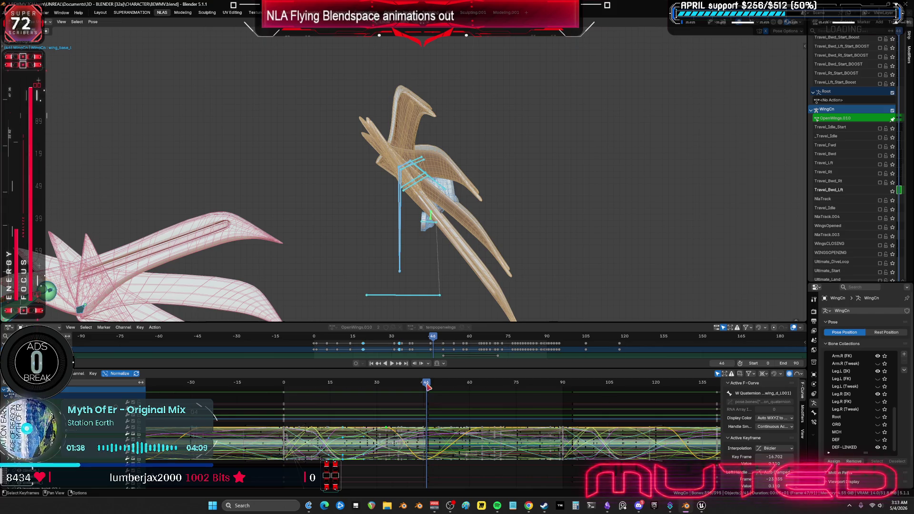
drag(557, 384, 563, 385)
key(ctrl+space)
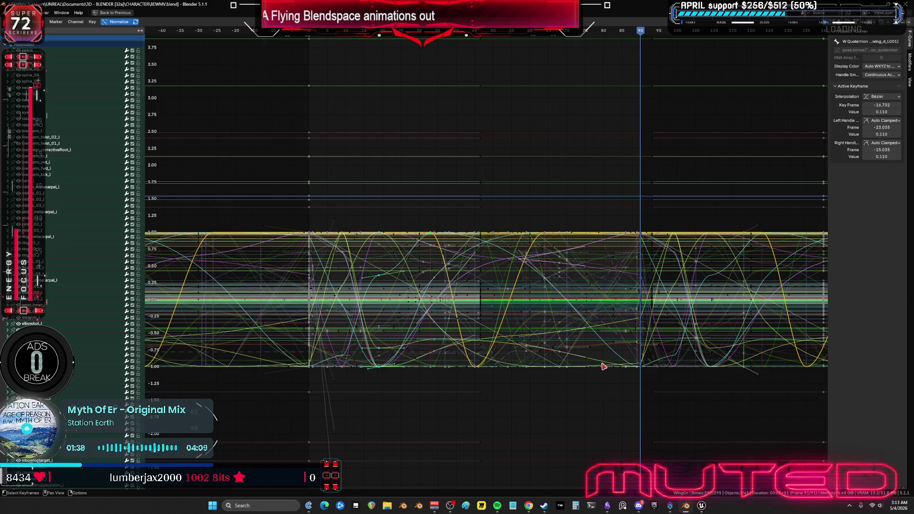
Box-select clusters of wing keys near frame 90, then play the animation in the full layout
mouse_move(675, 329)
ctrl+middle_down()
mouse_move(679, 341)
mouse_move(687, 310)
mouse_move(440, 289)
mouse_move(476, 314)
mouse_move(422, 356)
mouse_move(555, 236)
ctrl+middle_up()
scroll(536, 268, down, 2)
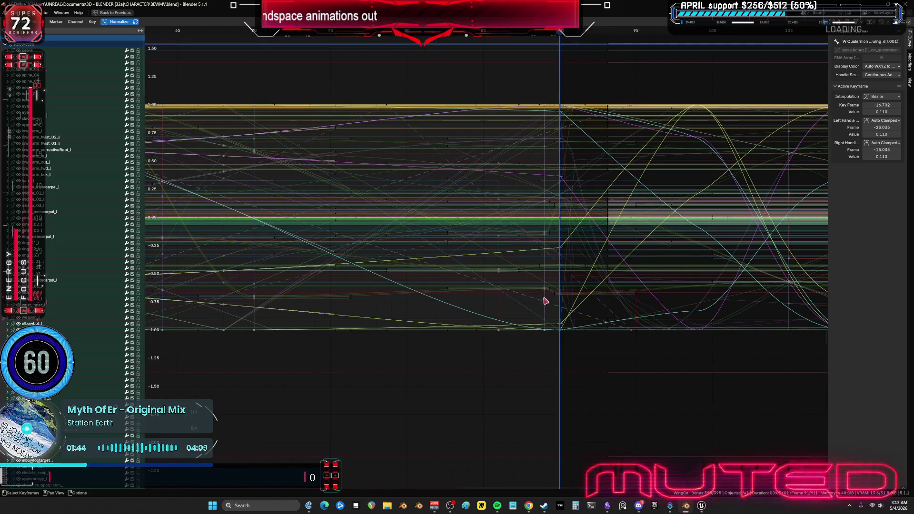
key(a)
mouse_move(553, 86)
mouse_down()
mouse_move(322, 428)
mouse_move(306, 429)
mouse_up()
drag(326, 389, 328, 385)
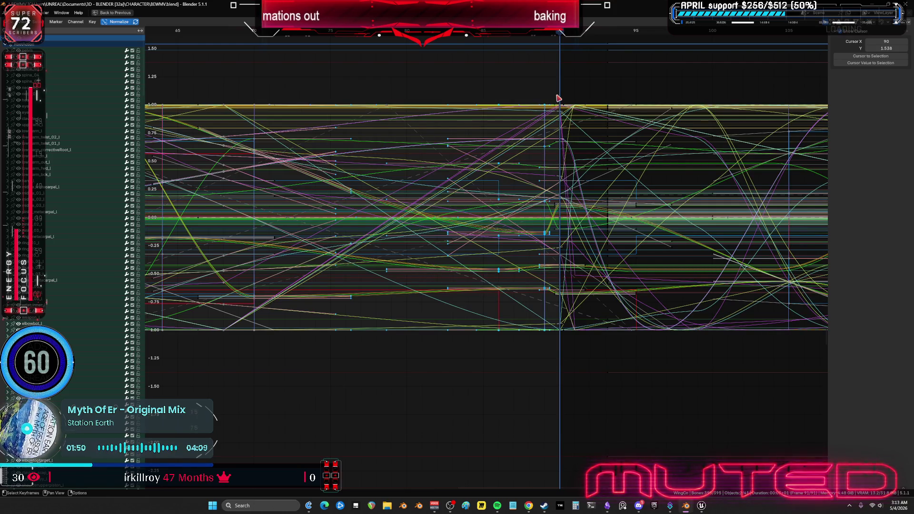
mouse_move(557, 95)
mouse_down()
mouse_move(495, 388)
mouse_move(451, 402)
mouse_move(438, 396)
mouse_up()
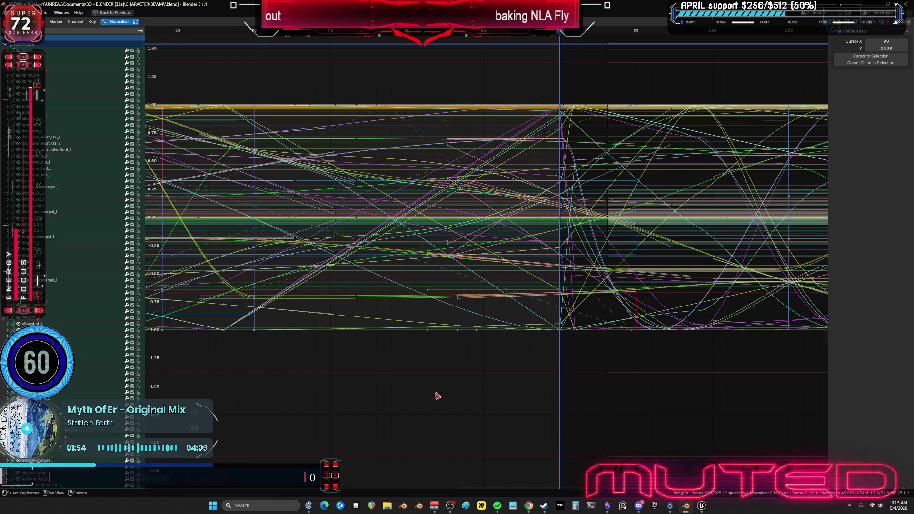
key(ctrl+space)
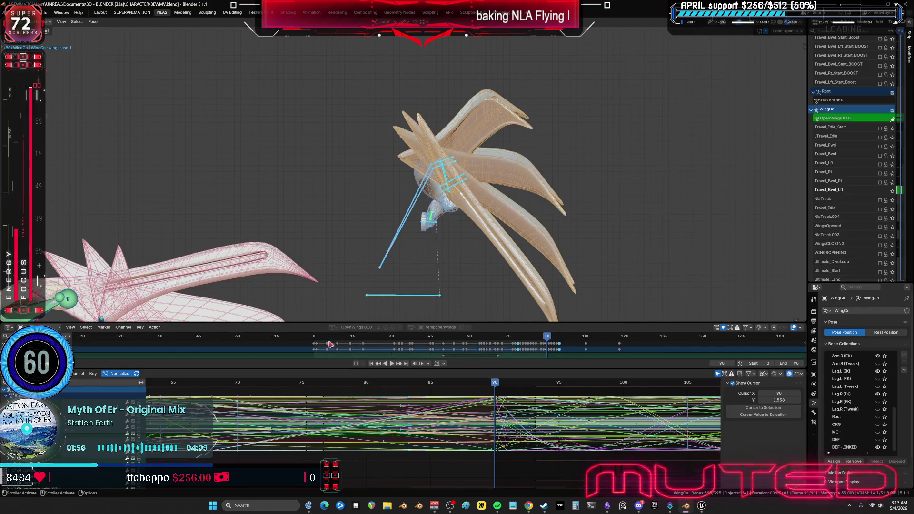
click(400, 363)
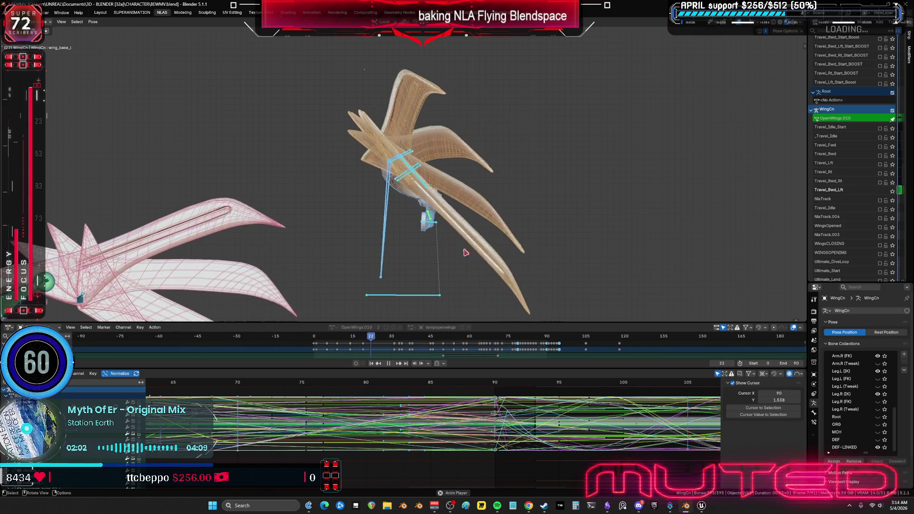
Box-select the stray block of later wing keys, delete them, and return to the start frame
key(ctrl+space)
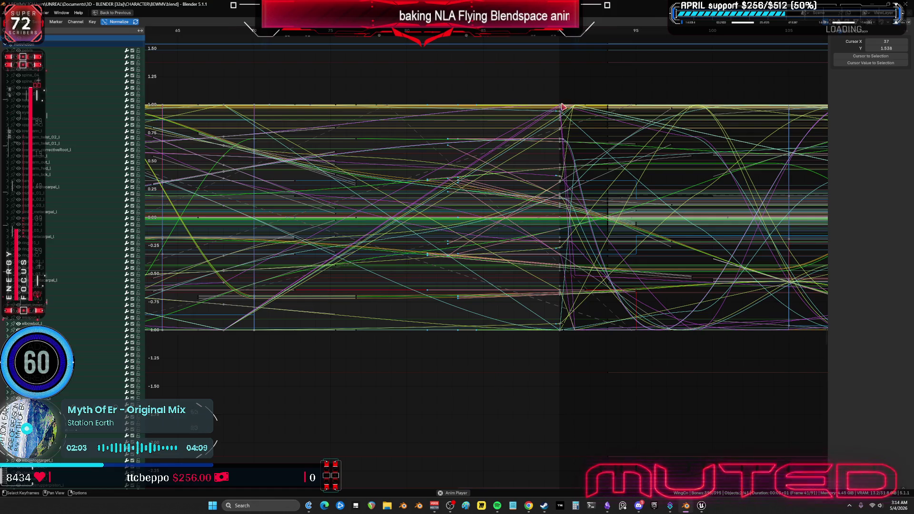
drag(561, 370, 562, 98)
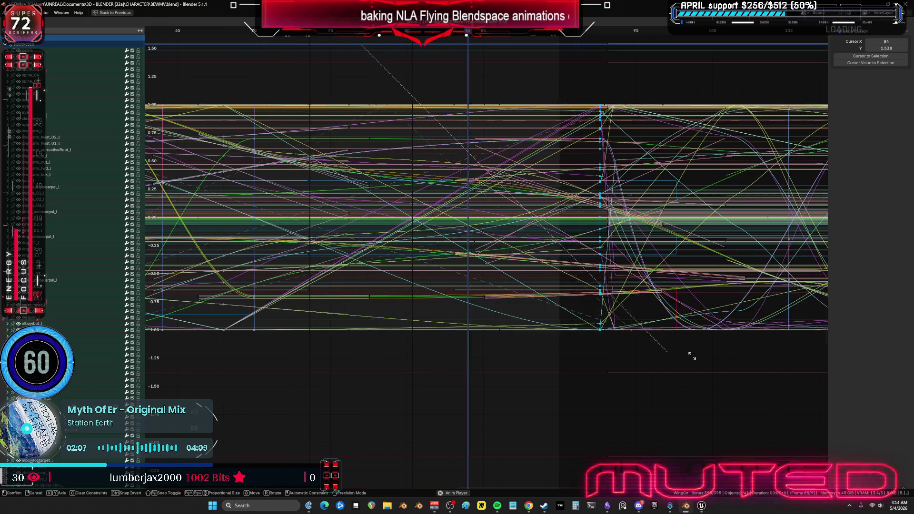
scroll(591, 327, down, 2)
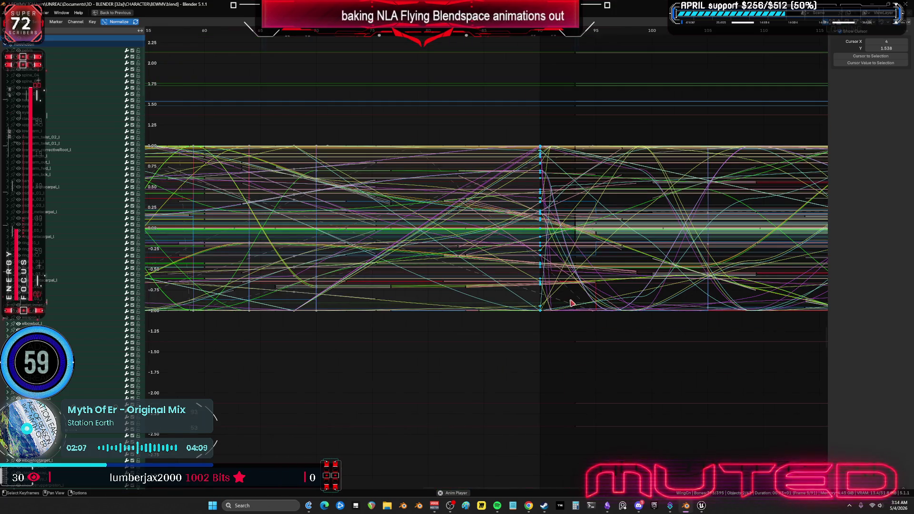
ctrl+scroll(491, 316, down, 5)
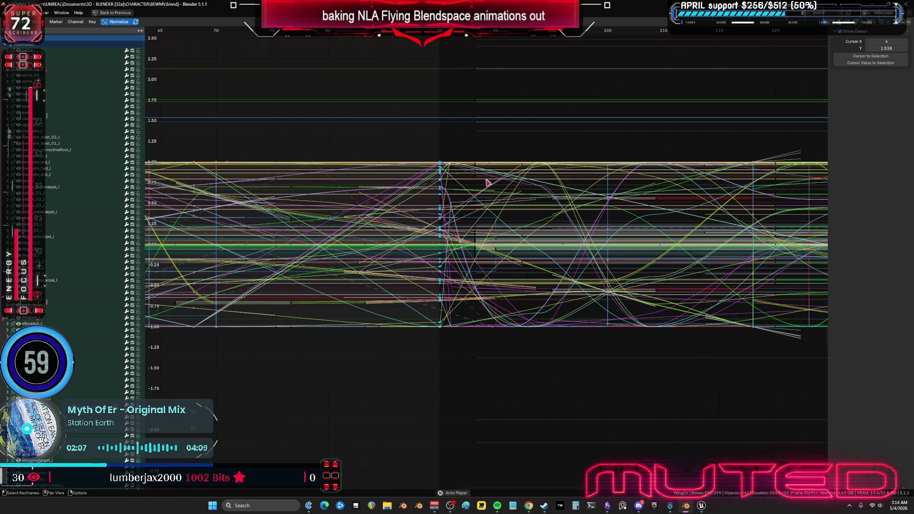
mouse_move(460, 133)
mouse_down()
mouse_move(623, 425)
mouse_move(660, 421)
mouse_move(645, 408)
mouse_up()
scroll(657, 376, down, 5)
scroll(476, 353, down, 6)
alt+scroll(653, 384, down, 20)
scroll(638, 381, down, 2)
mouse_move(622, 445)
mouse_down()
mouse_move(453, 110)
mouse_move(424, 91)
mouse_move(441, 112)
mouse_up()
key(Delete)
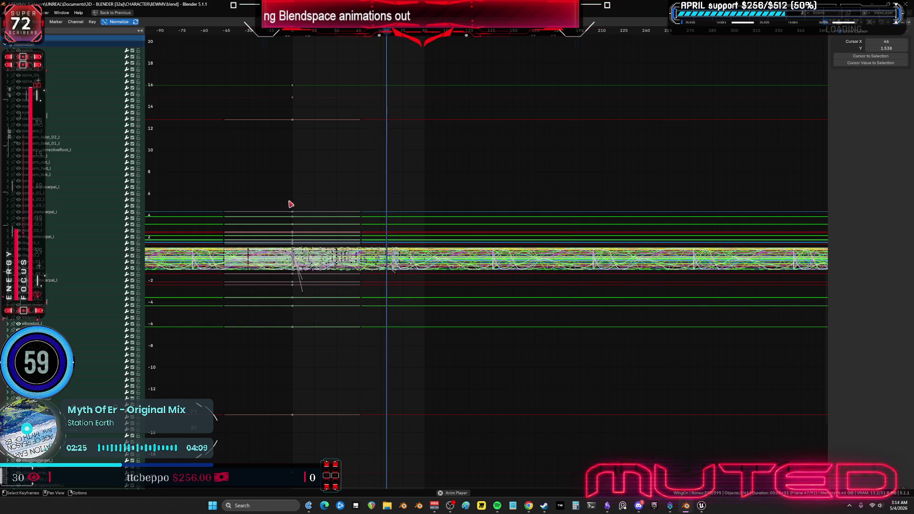
drag(293, 30, 300, 127)
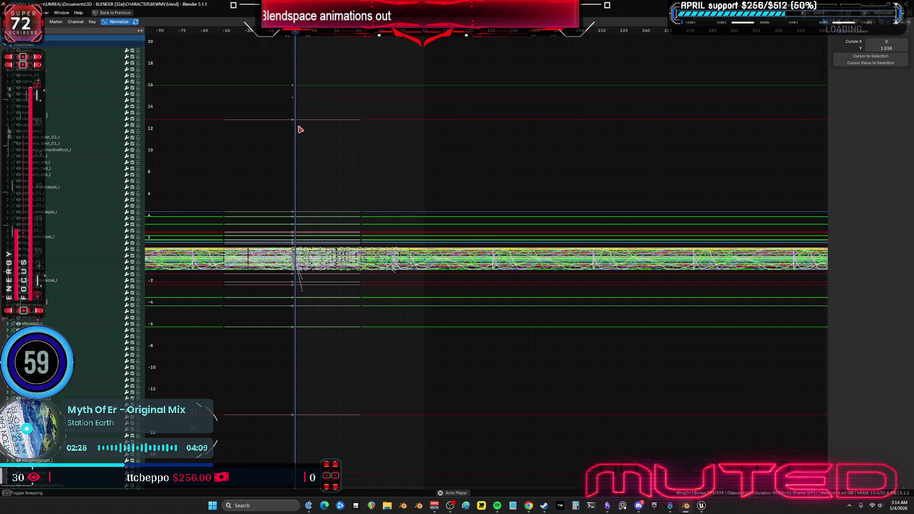
key(ctrl+space)
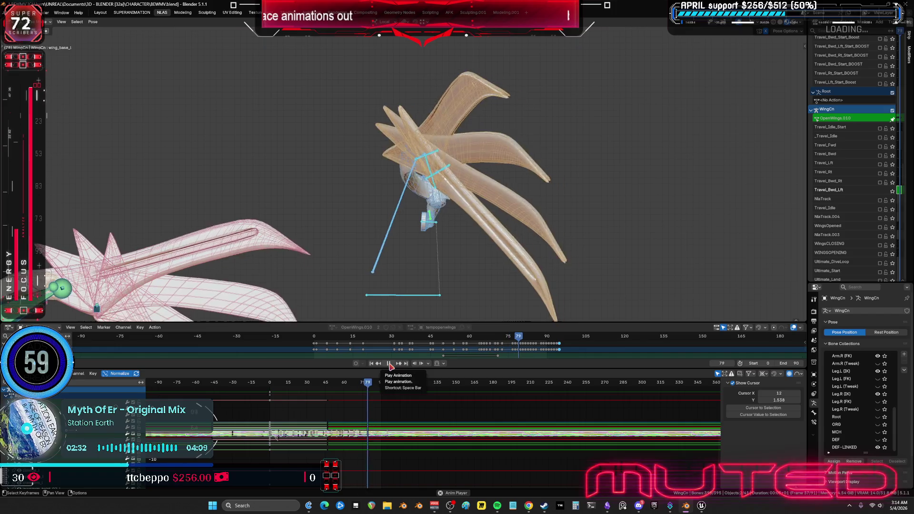
From frame 1, box-select the frame-0 key column on all wing curves and zoom out over the action
click(272, 384)
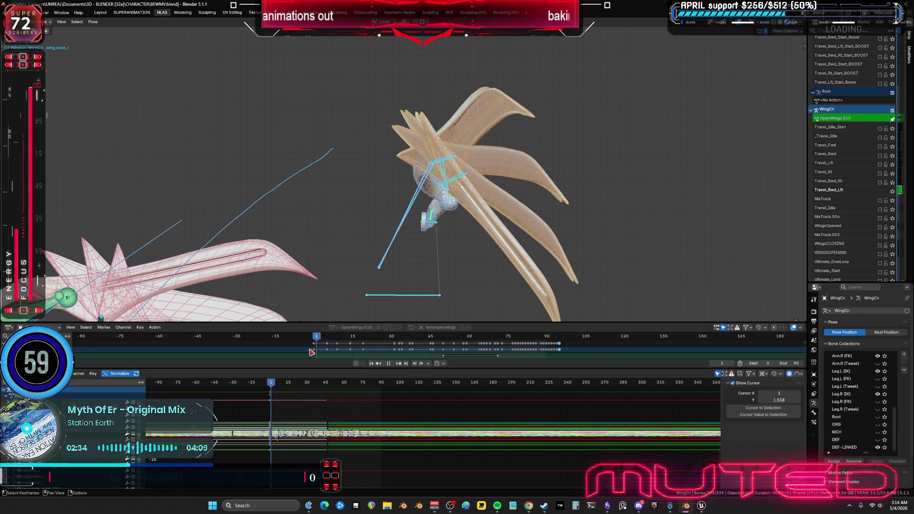
key(ctrl+space)
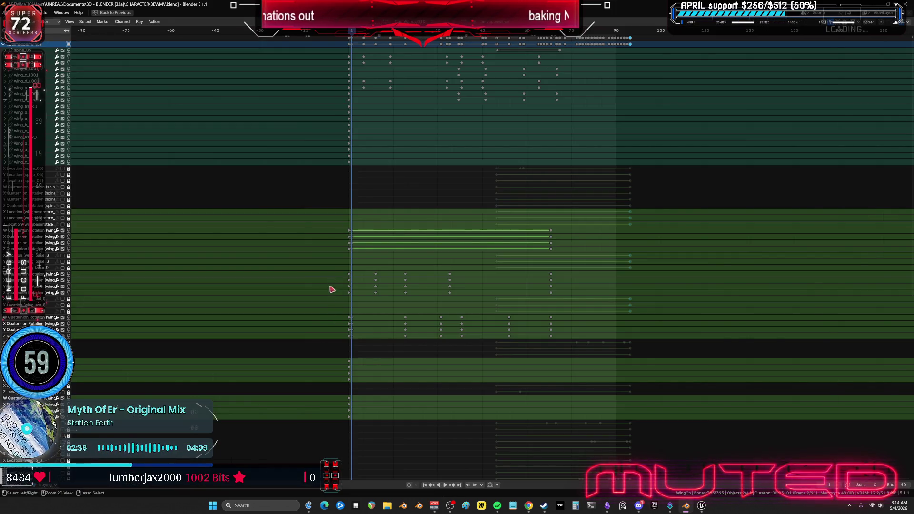
key(ctrl+space)
key(ctrl+space)
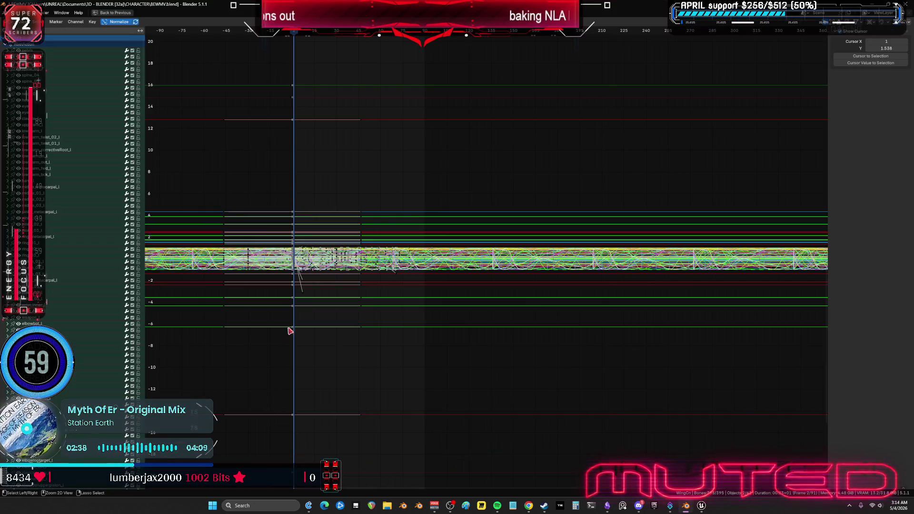
mouse_move(325, 250)
ctrl+middle_down()
mouse_move(328, 259)
mouse_move(430, 281)
mouse_move(439, 333)
mouse_move(328, 281)
mouse_move(224, 253)
ctrl+middle_up()
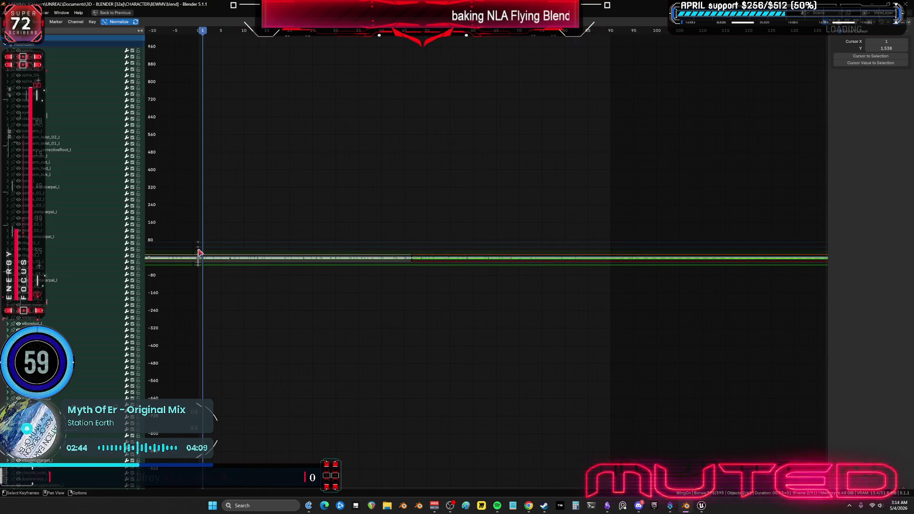
drag(202, 235, 199, 277)
key(KP_Decimal)
scroll(511, 240, up, 3)
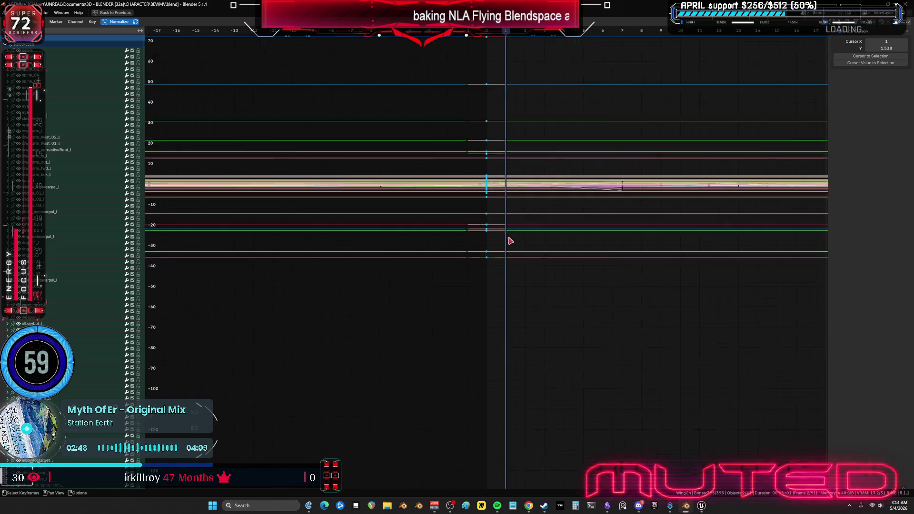
scroll(533, 196, up, 3)
scroll(430, 275, down, 2)
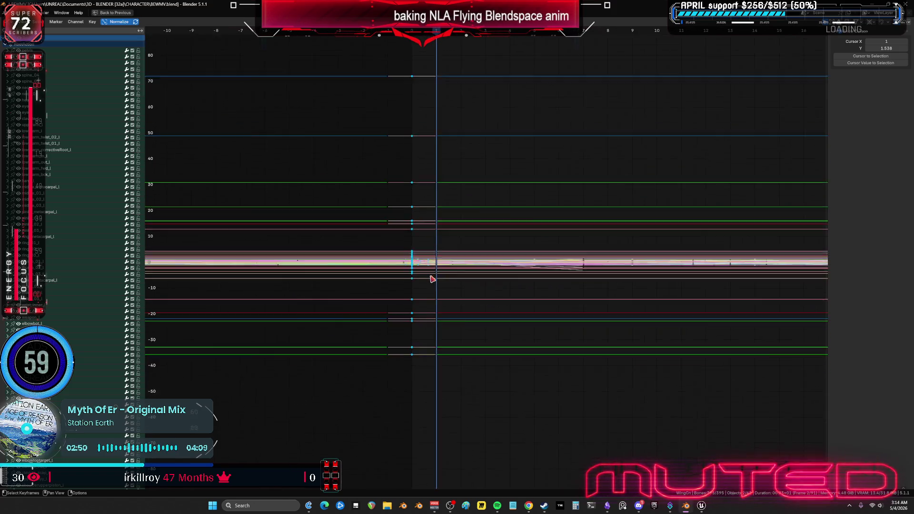
drag(427, 73, 419, 215)
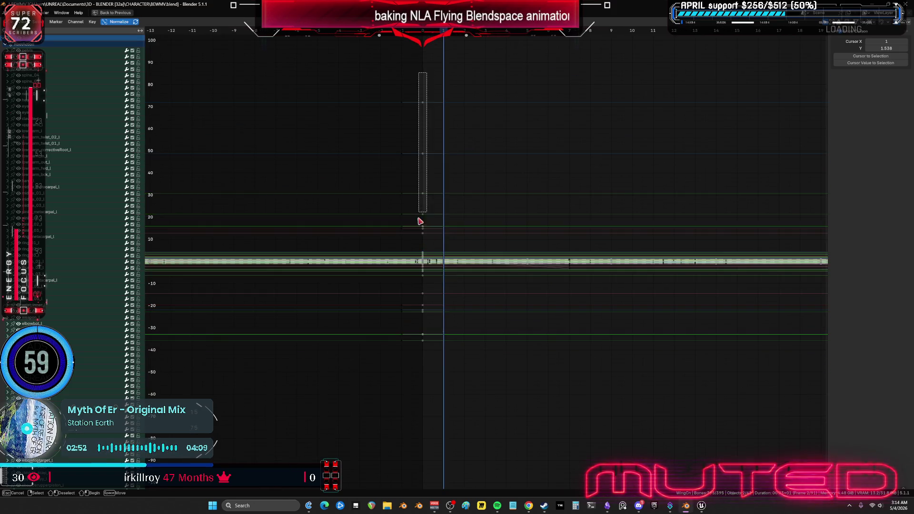
drag(419, 362, 419, 363)
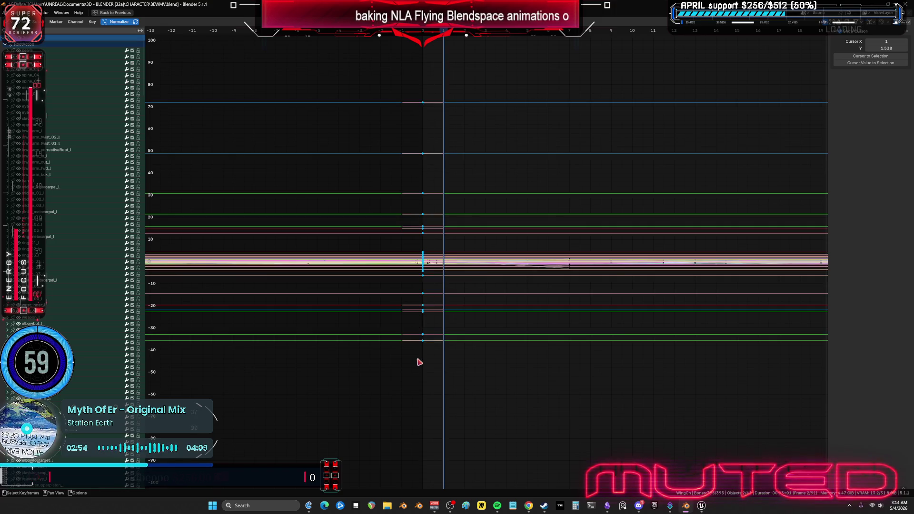
mouse_move(595, 270)
ctrl+middle_down()
mouse_move(644, 272)
mouse_move(605, 180)
mouse_move(197, 188)
mouse_move(529, 199)
ctrl+middle_up()
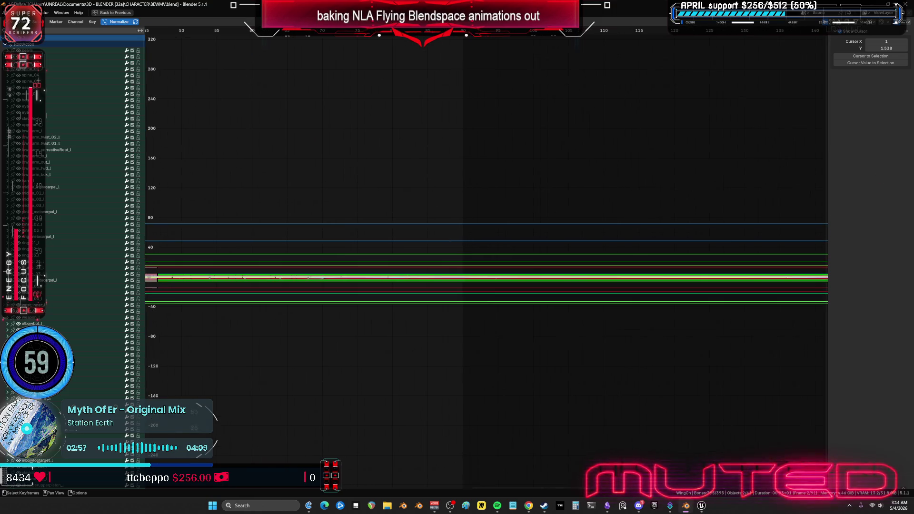
Paste the start-frame keys later in the action and play back to check the loop
key(ctrl+v)
key(ctrl+space)
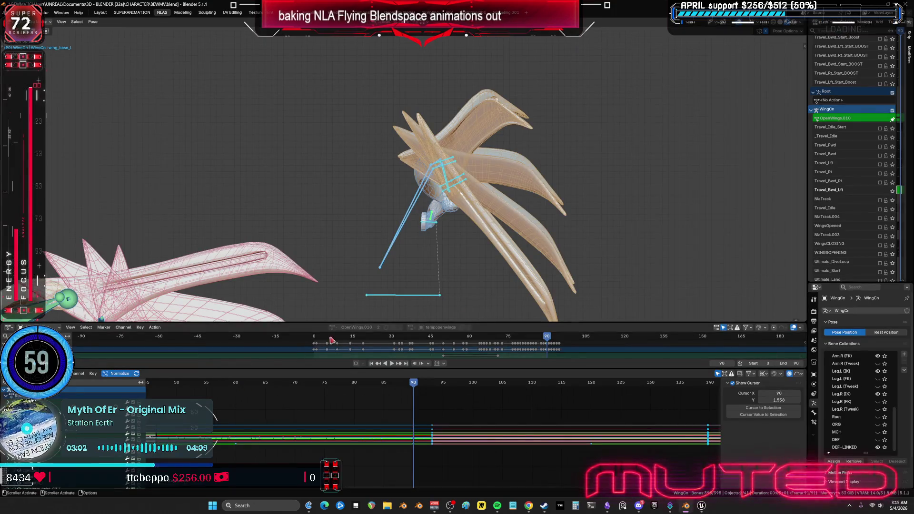
click(393, 363)
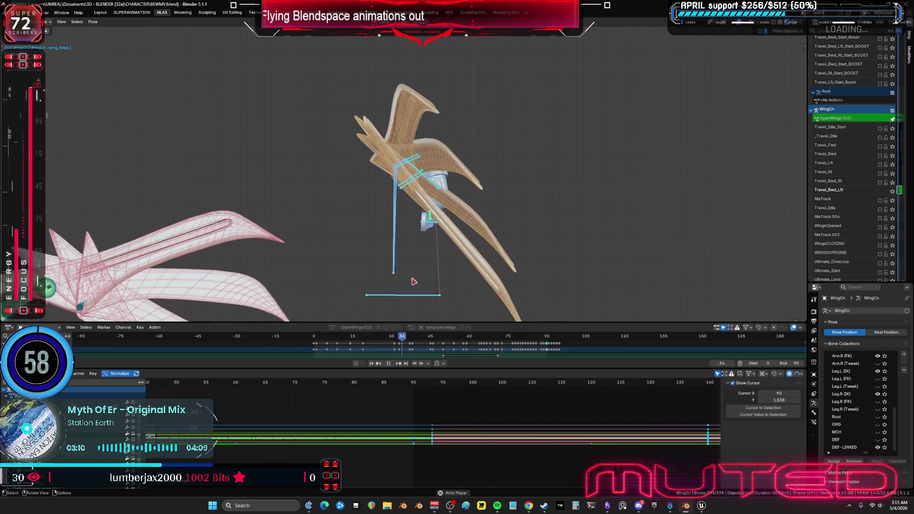
Zoom the Dope Sheet to frames 20–100, then stretch the graph curves over frames 15–150
key(ctrl+space)
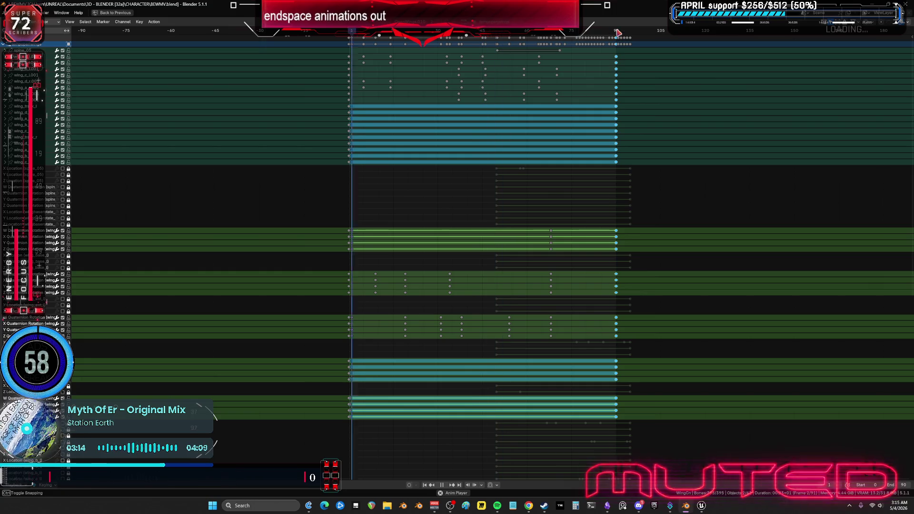
mouse_move(611, 41)
ctrl+middle_down()
mouse_move(606, 157)
mouse_move(776, 183)
mouse_move(581, 213)
mouse_move(499, 214)
mouse_move(529, 213)
ctrl+middle_up()
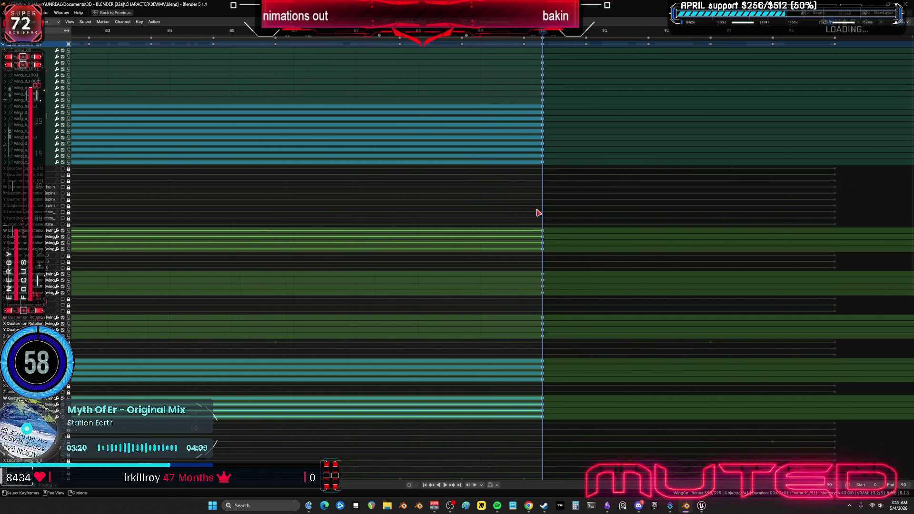
key(ctrl+space)
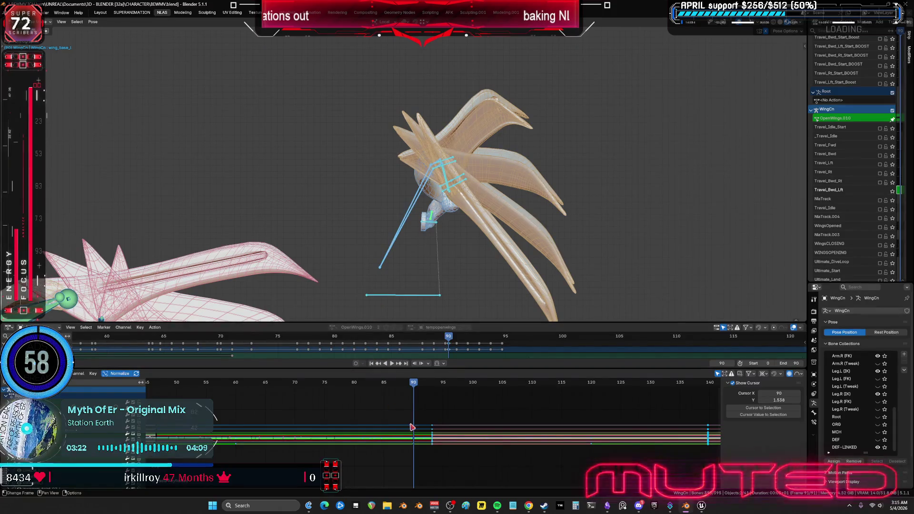
key(ctrl+space)
mouse_move(546, 316)
ctrl+middle_down()
mouse_move(557, 285)
mouse_move(535, 302)
mouse_move(535, 285)
ctrl+middle_up()
mouse_move(482, 356)
ctrl+middle_down()
mouse_move(469, 155)
mouse_move(442, 200)
mouse_move(473, 136)
mouse_move(507, 367)
mouse_move(443, 234)
mouse_move(447, 322)
mouse_move(507, 225)
mouse_move(502, 300)
mouse_move(493, 294)
ctrl+middle_up()
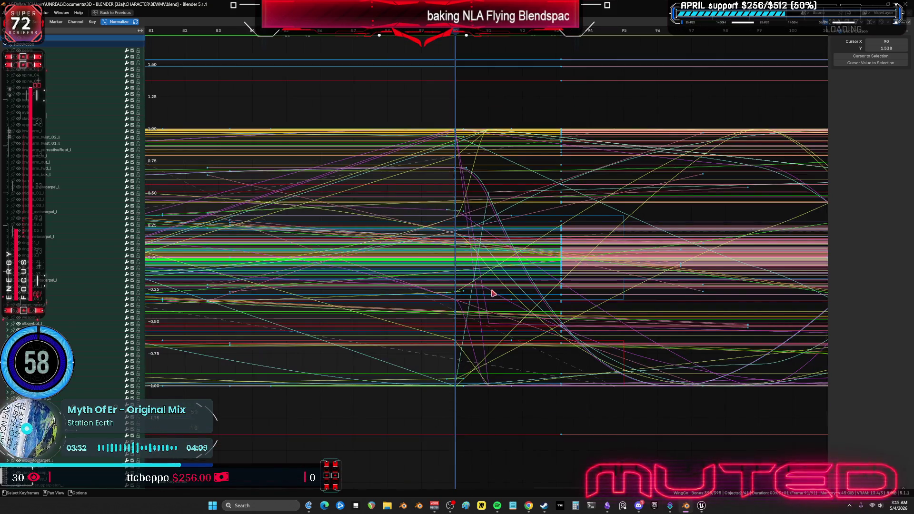
Scale the selected keys along the time axis to squeeze them in toward frame 90
key(x)
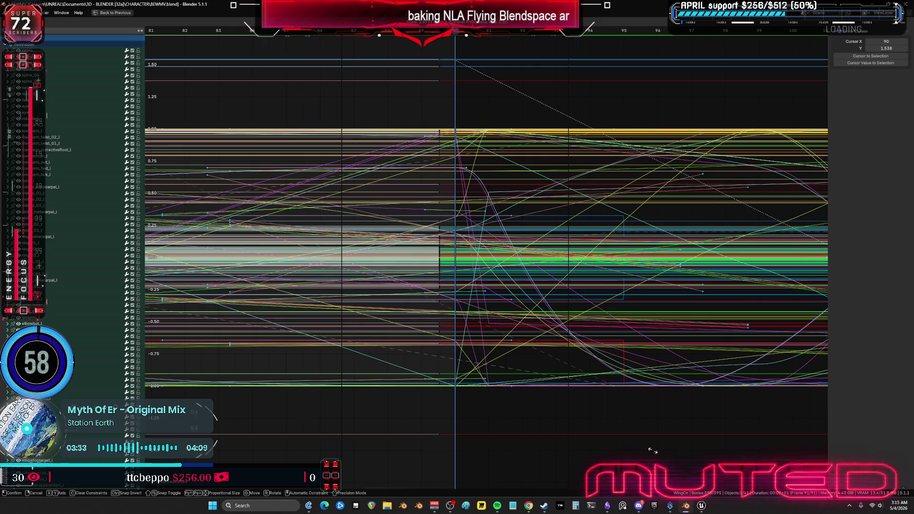
click(405, 186)
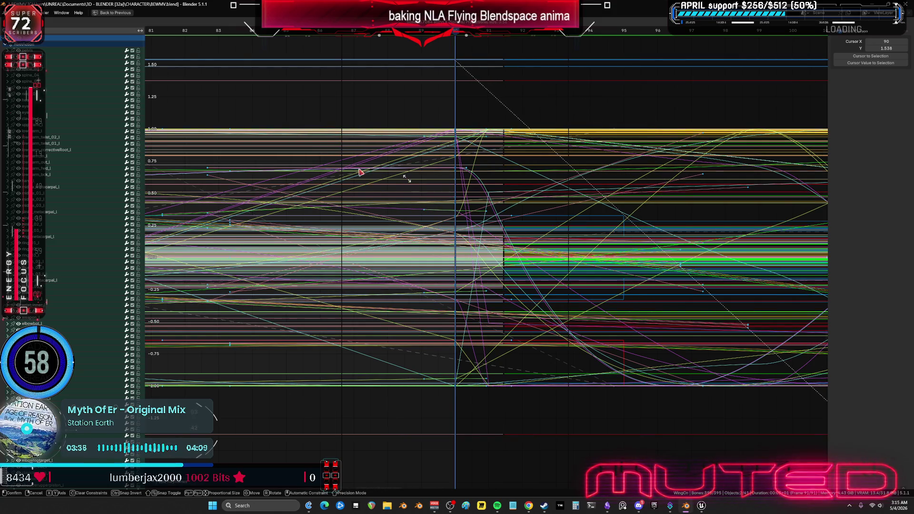
scroll(589, 246, down, 4)
scroll(588, 253, down, 1)
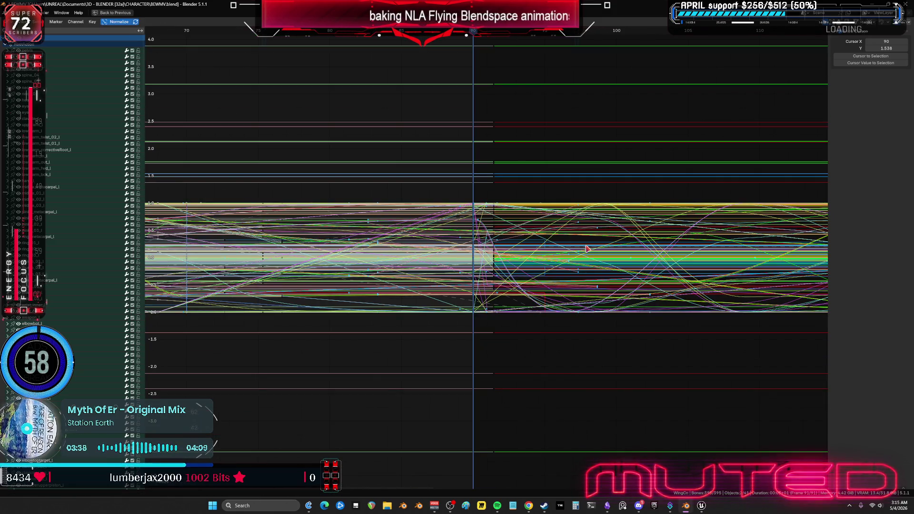
scroll(459, 280, up, 1)
key(s)
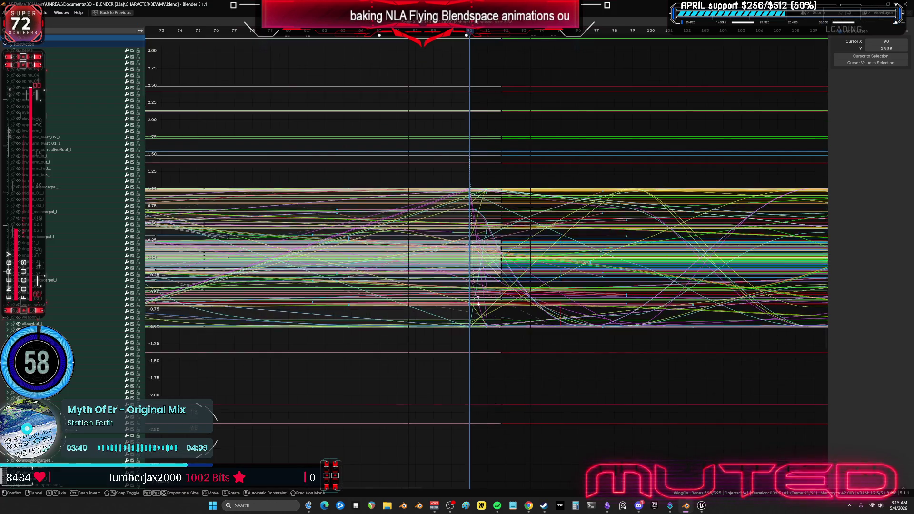
click(455, 200)
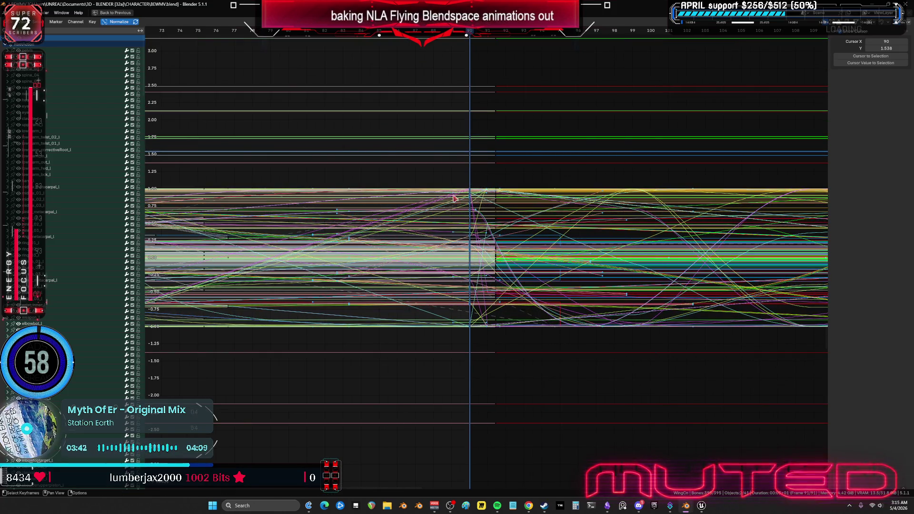
Set the key column near frame 90 to Linear interpolation
drag(466, 71, 476, 441)
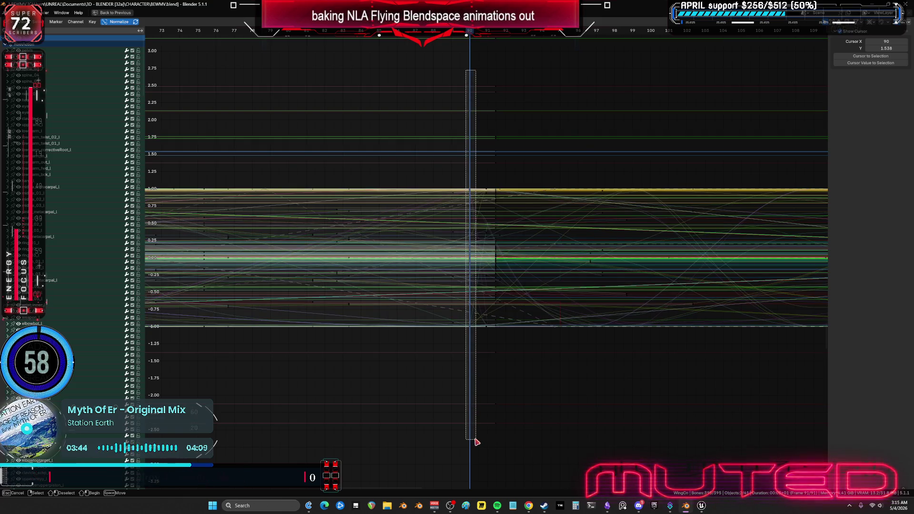
drag(469, 408, 468, 408)
right_click(458, 314)
mouse_move(442, 278)
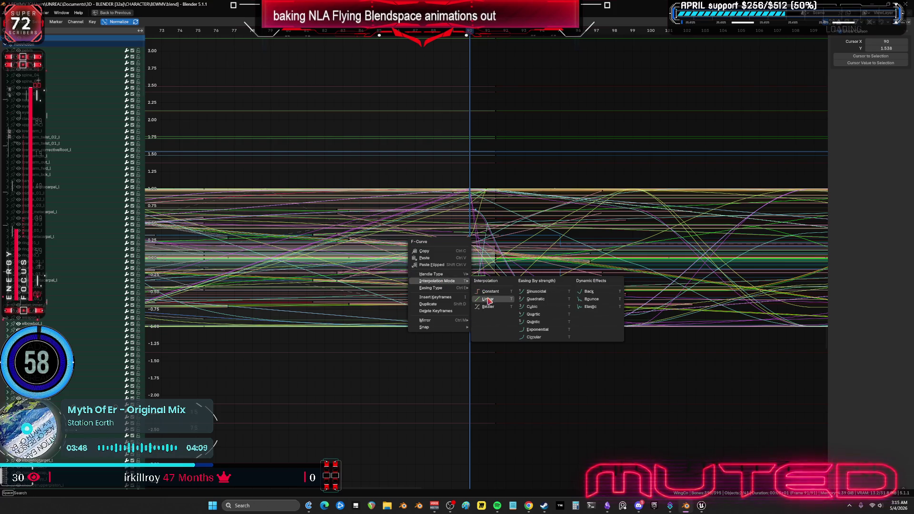
click(488, 299)
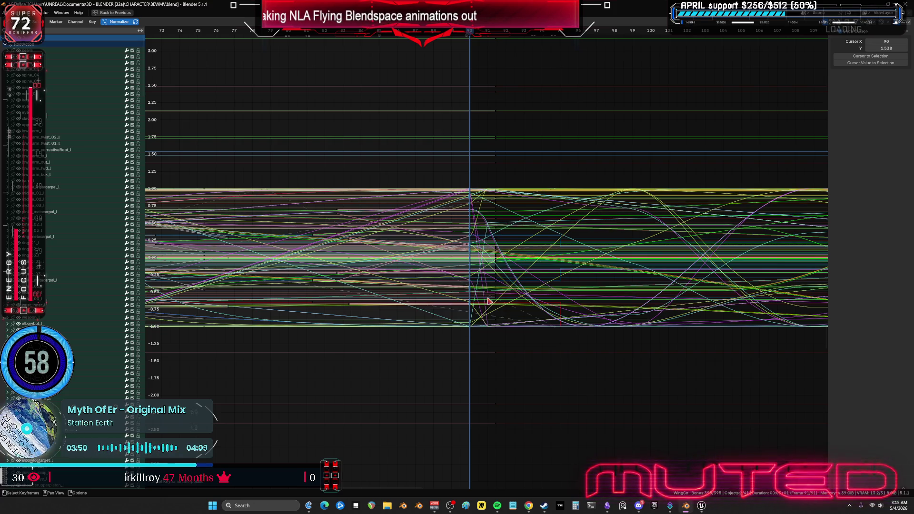
Box-select the block of keys around frame 90 and start moving it
drag(512, 163, 485, 361)
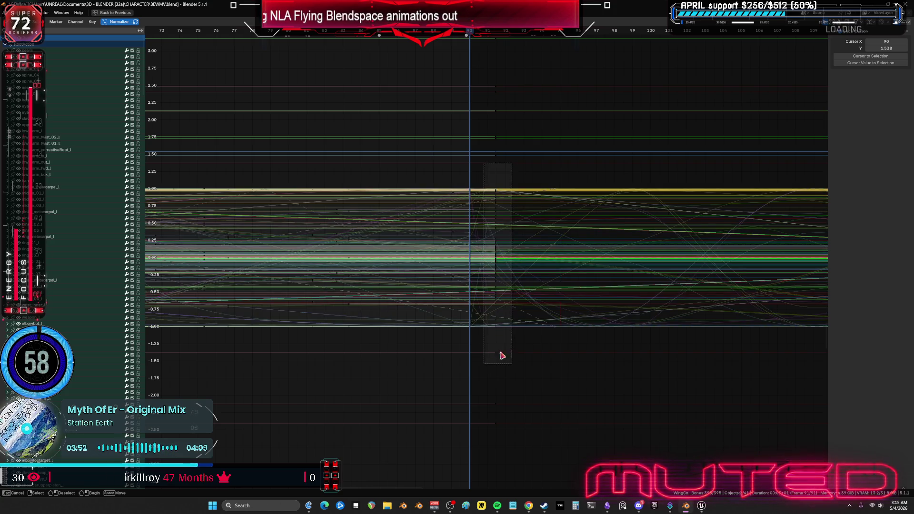
key(g)
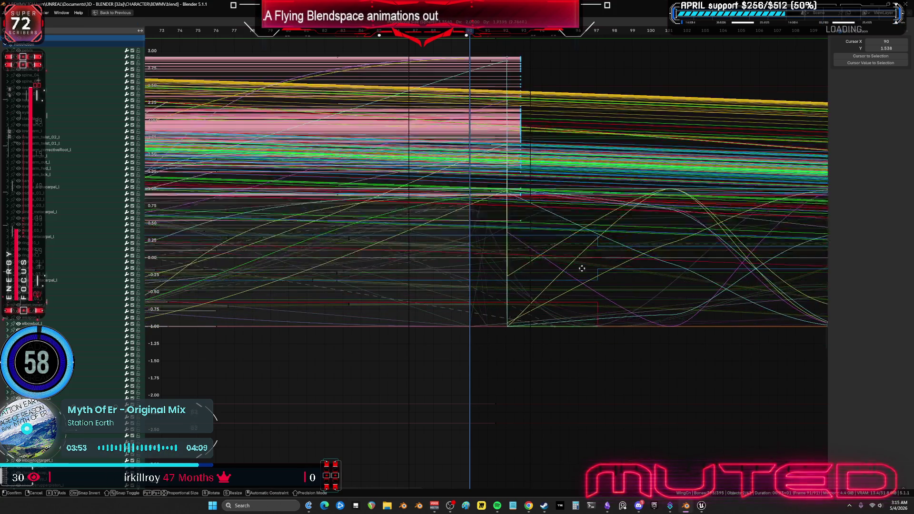
key(Escape)
scroll(512, 352, down, 7)
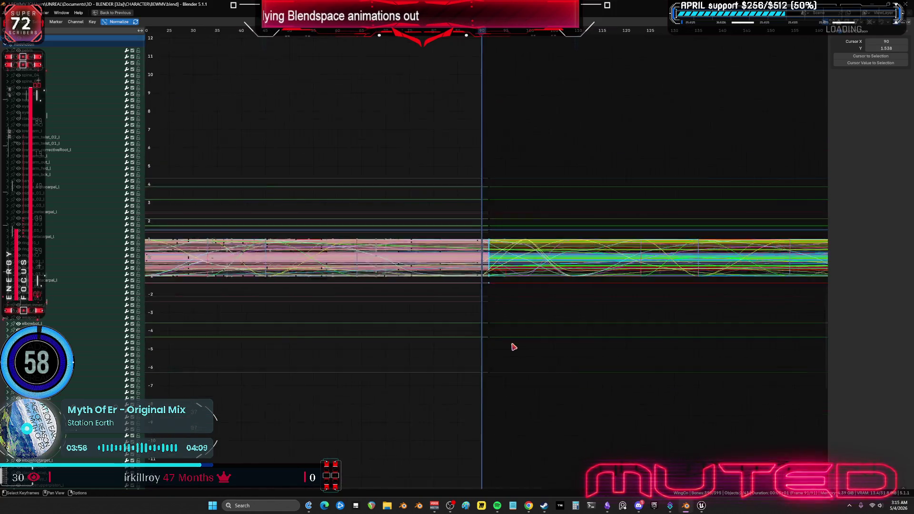
Slide the selected wing keys along the time axis so they end at frame 90
scroll(513, 347, down, 3)
key(g)
key(x)
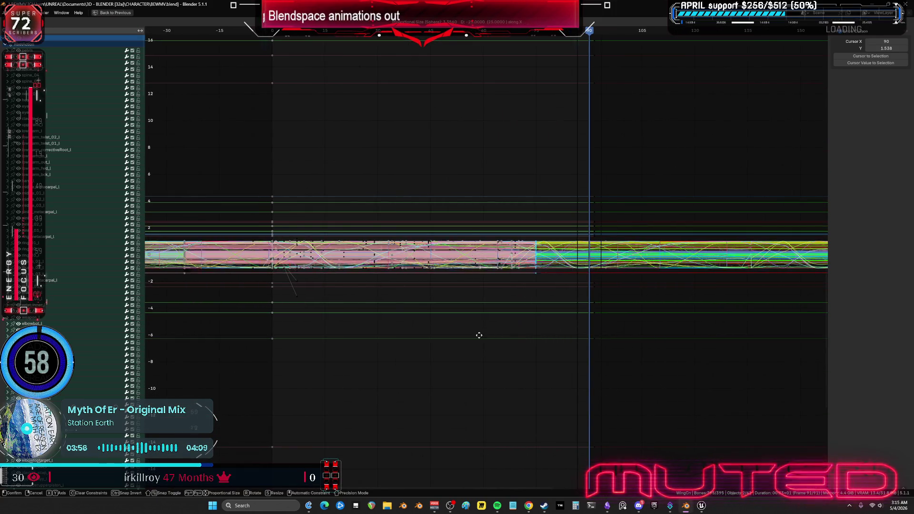
click(521, 299)
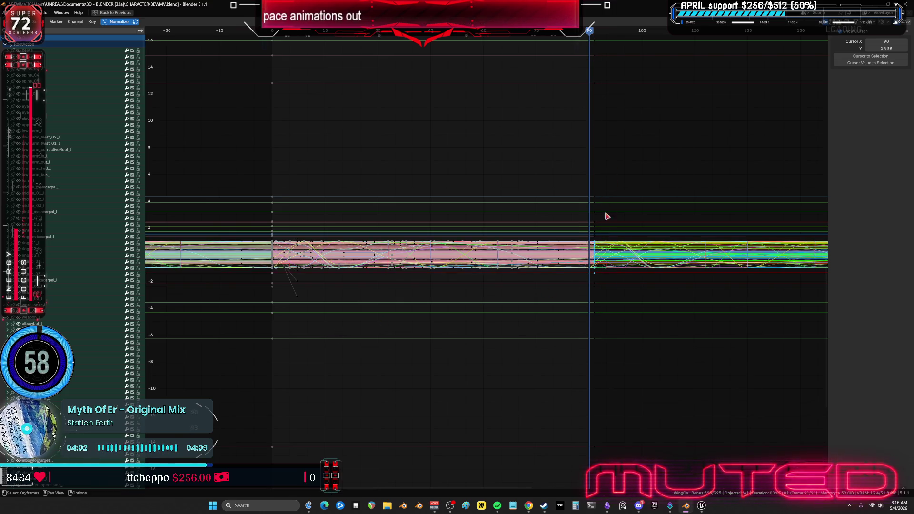
Zoom out and select the keyframes at frame 90 and later
drag(612, 166, 594, 371)
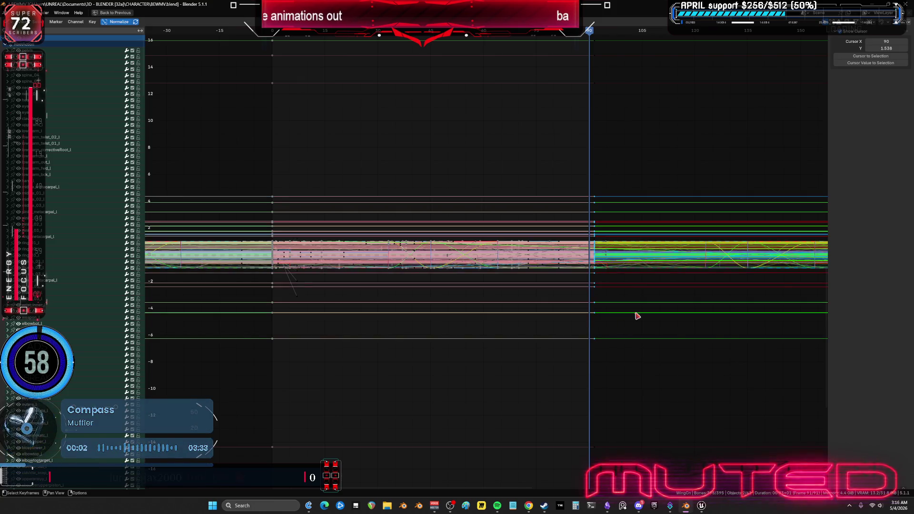
scroll(635, 313, down, 2)
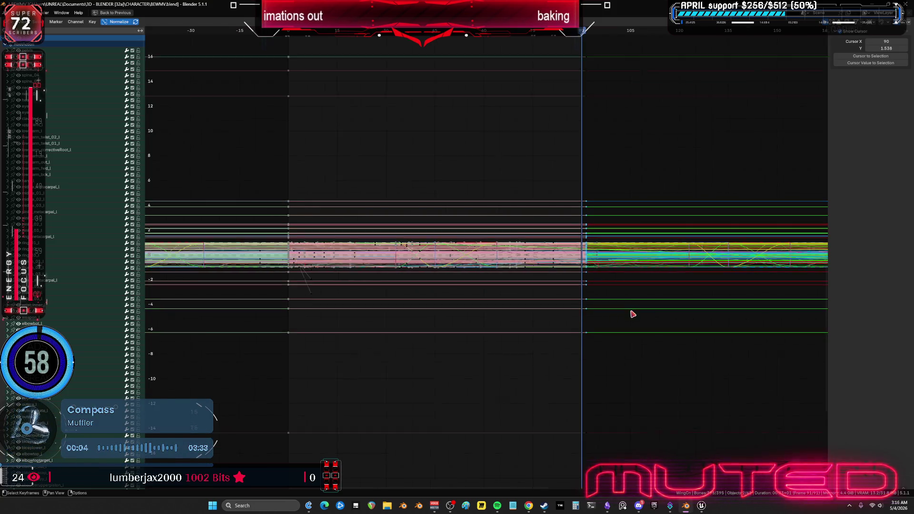
scroll(604, 338, down, 5)
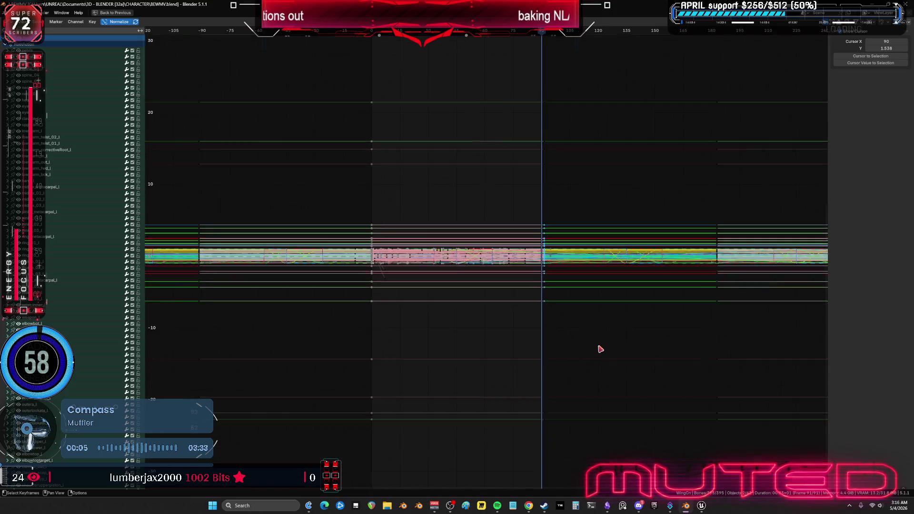
scroll(671, 209, down, 2)
mouse_move(671, 209)
ctrl+middle_down()
mouse_move(649, 297)
mouse_move(664, 312)
ctrl+middle_up()
mouse_move(765, 311)
mouse_down()
mouse_move(614, 198)
mouse_move(516, 181)
mouse_up()
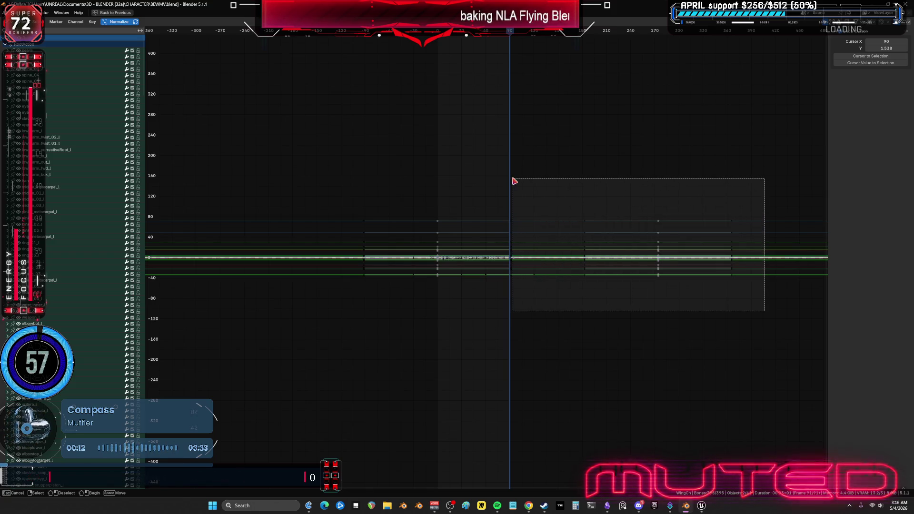
drag(515, 180, 514, 180)
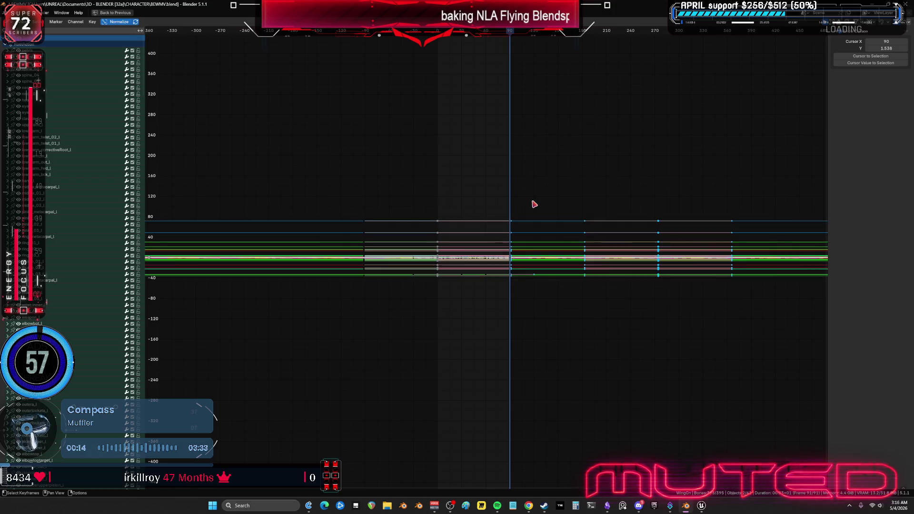
scroll(483, 254, up, 5)
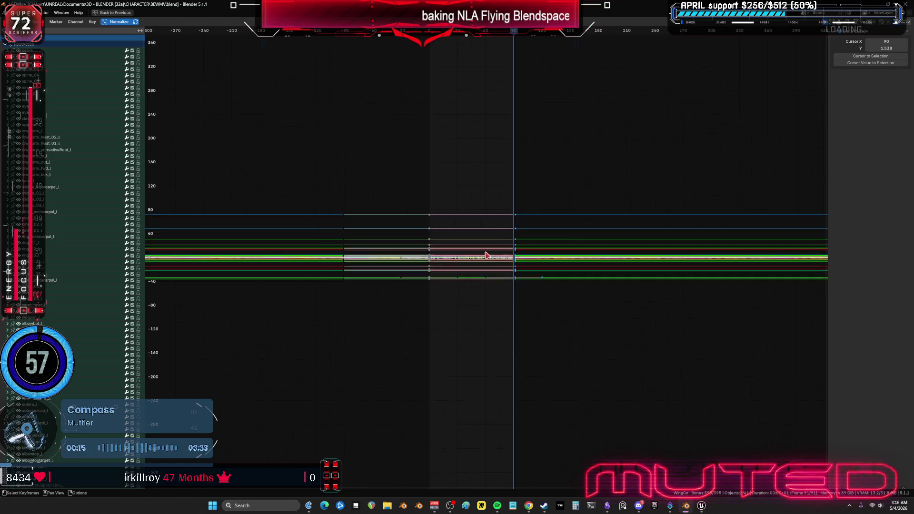
Select the frame-0 keys and paste the copied keys at frame 90
drag(343, 32, 341, 31)
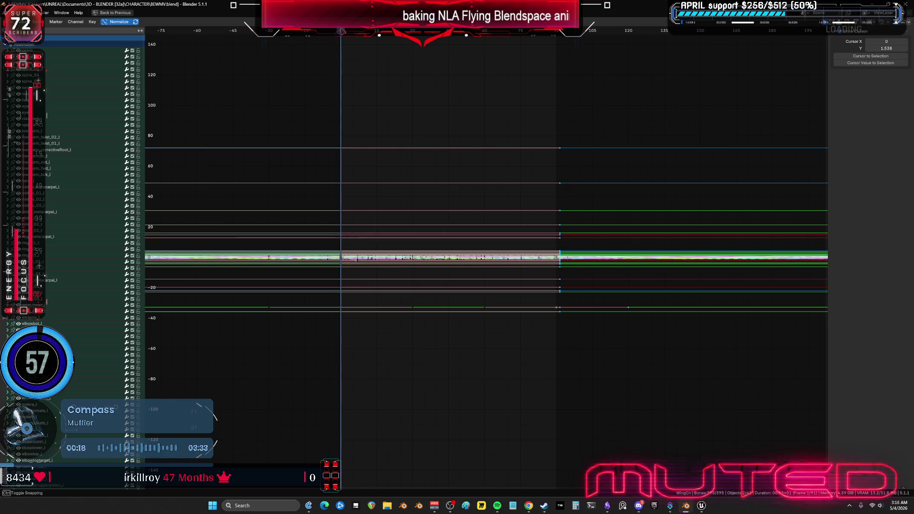
drag(343, 142, 344, 328)
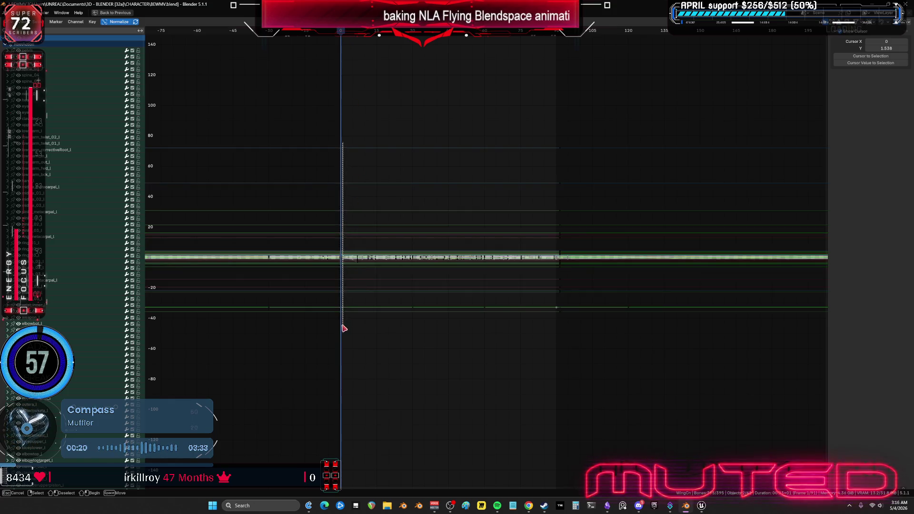
drag(439, 316, 440, 316)
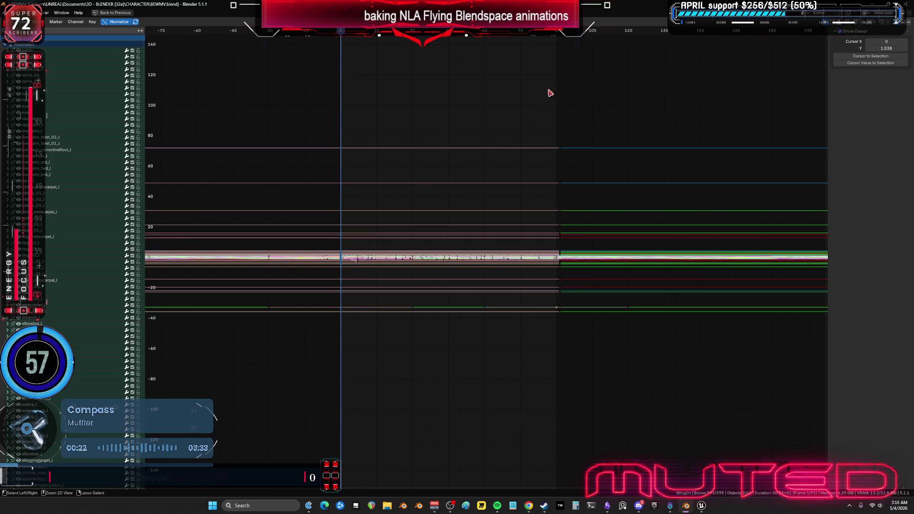
drag(556, 35, 666, 144)
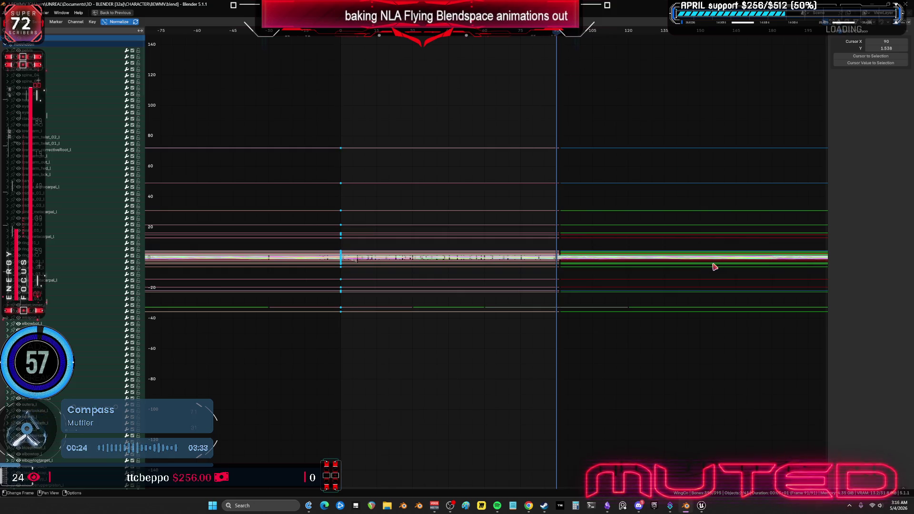
key(ctrl+v)
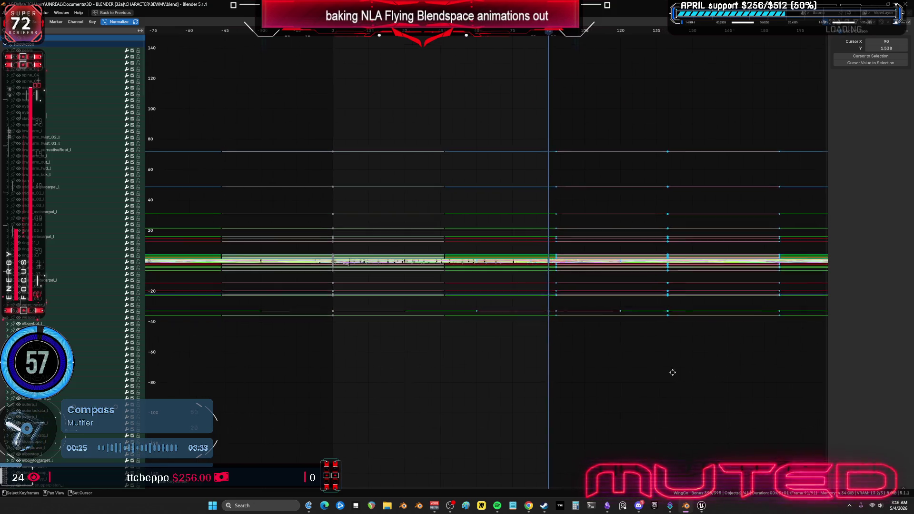
Set the pivot to the 2D cursor and trial a time-axis scale, then undo it
scroll(674, 372, right, 8)
key(s)
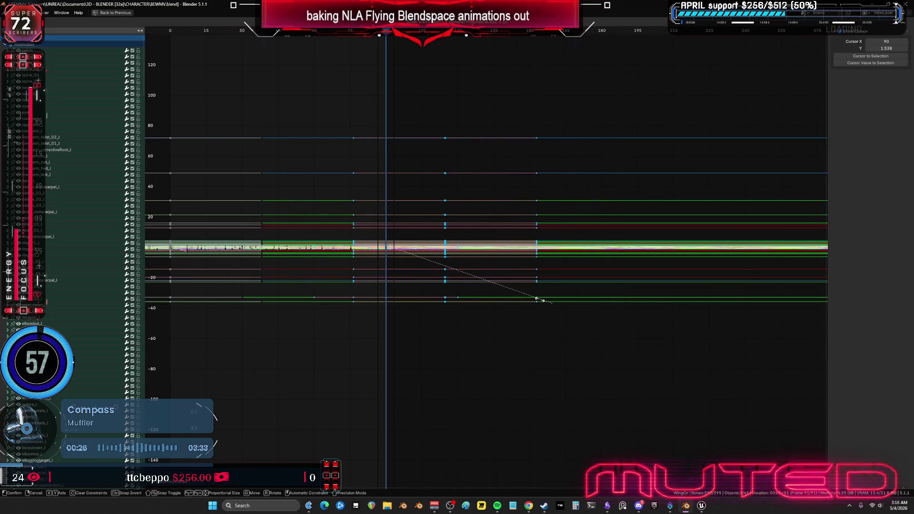
key(Escape)
key(period)
click(595, 319)
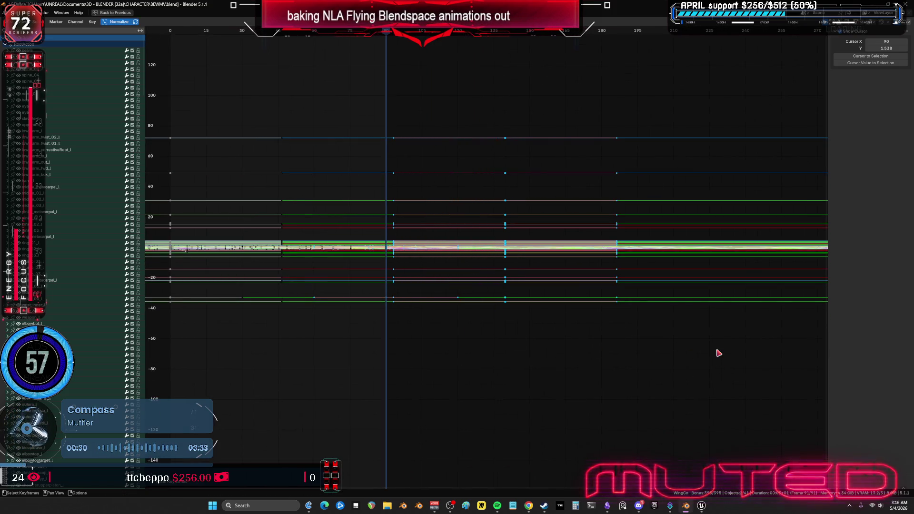
key(s)
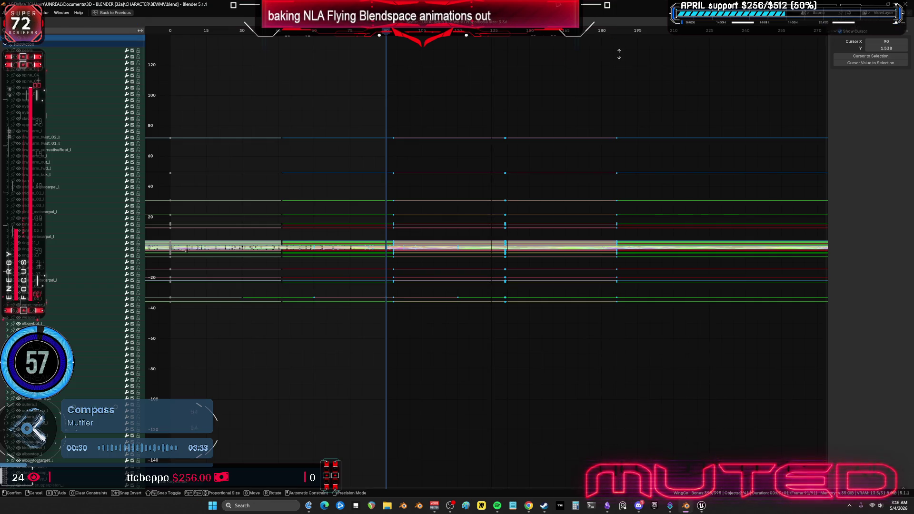
key(Escape)
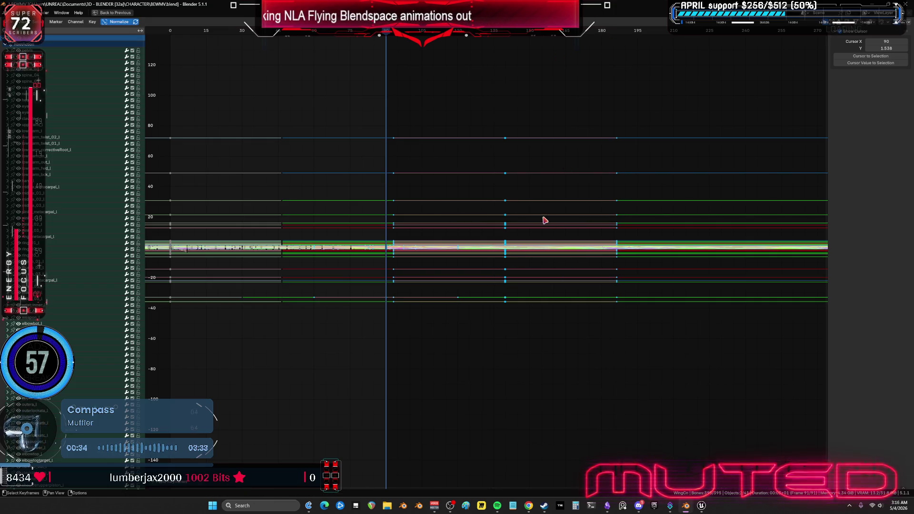
key(s)
key(x)
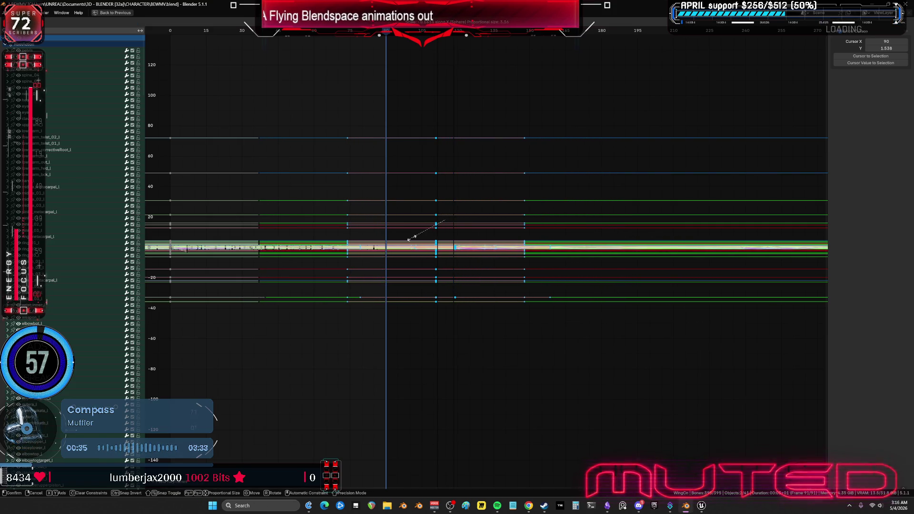
click(510, 238)
key(ctrl+z)
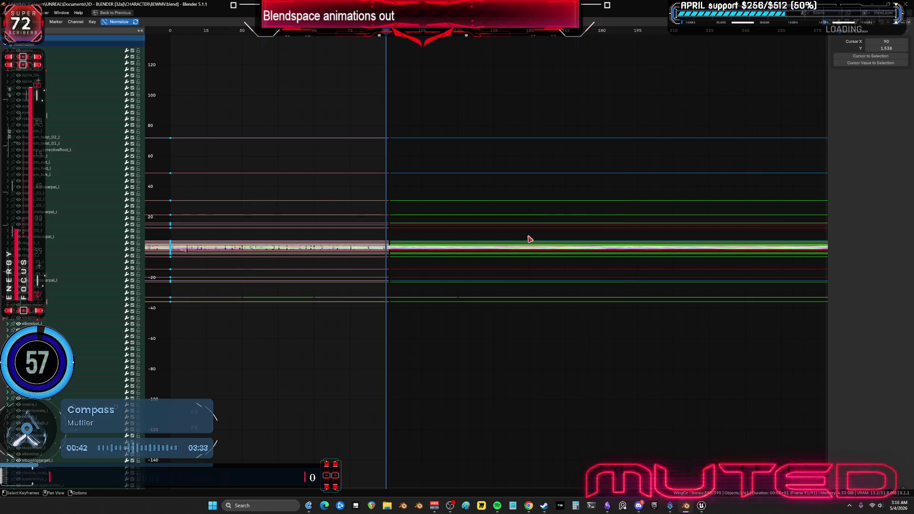
Review the character from behind and the curves maximized, returning to the full layout
key(ctrl+space)
mouse_move(405, 226)
middle_down()
mouse_move(422, 261)
mouse_move(306, 240)
mouse_move(302, 250)
mouse_move(261, 250)
mouse_move(266, 228)
middle_up()
key(ctrl+space)
ctrl+scroll(555, 314, up, 5)
mouse_move(559, 291)
ctrl+middle_down()
mouse_move(561, 322)
mouse_move(547, 345)
ctrl+middle_up()
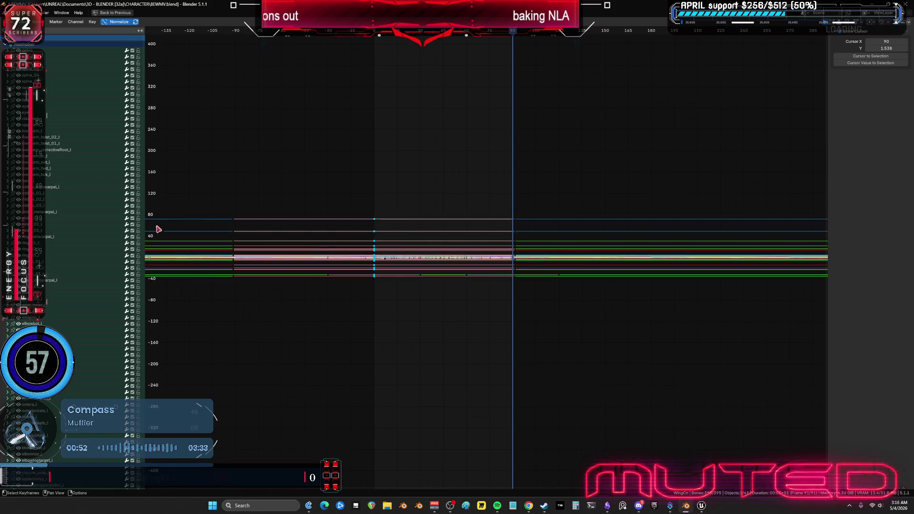
scroll(95, 229, down, 10)
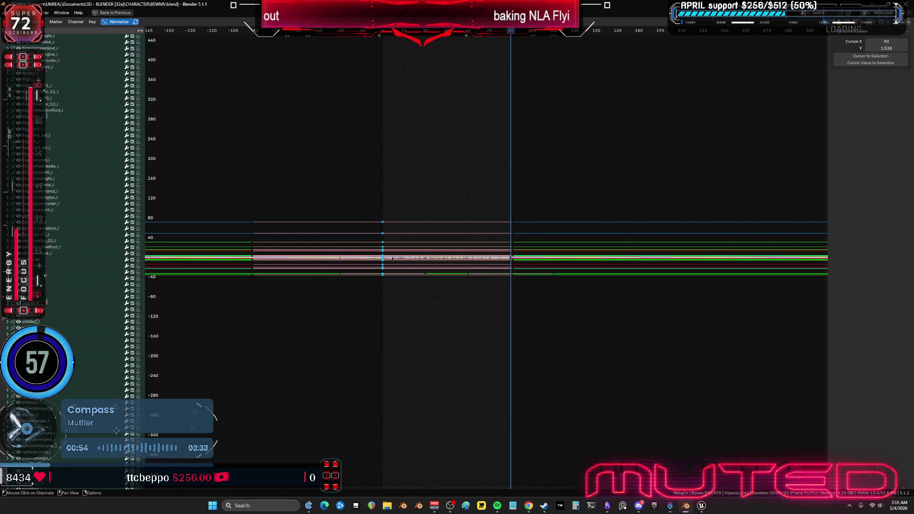
scroll(104, 238, down, 10)
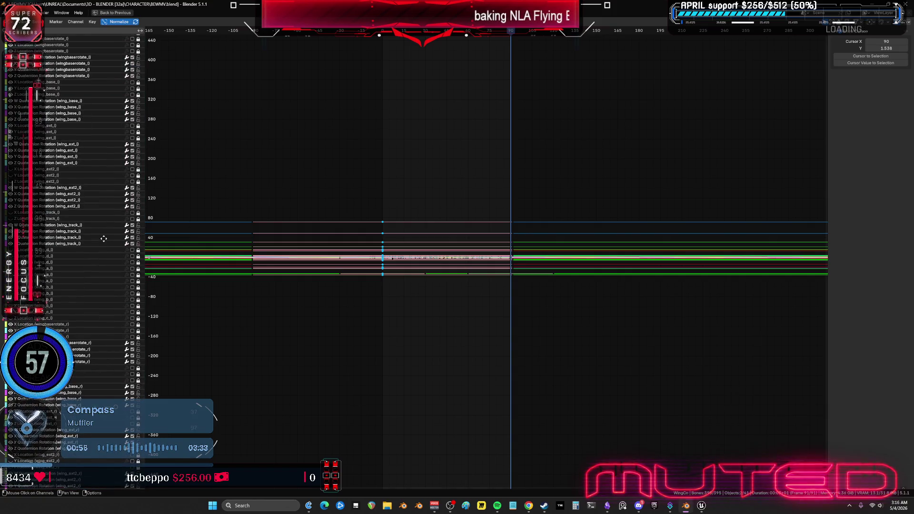
scroll(104, 238, up, 8)
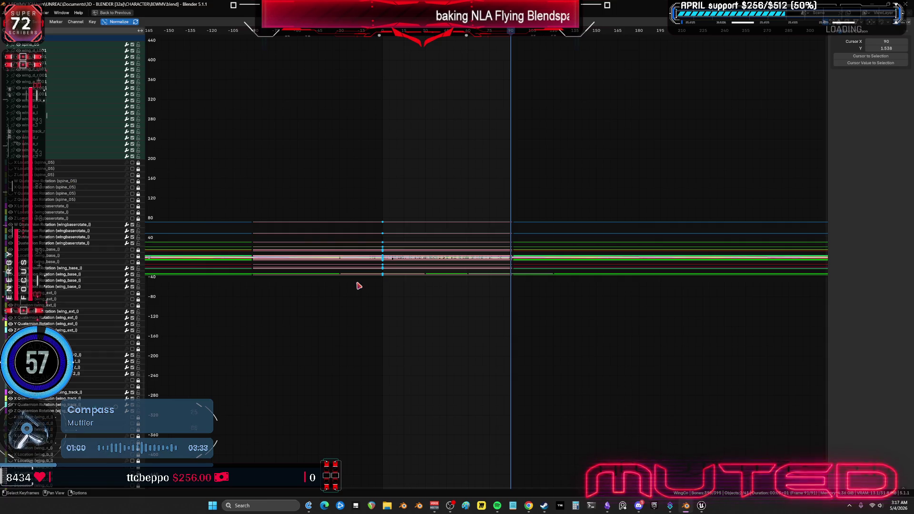
key(ctrl+space)
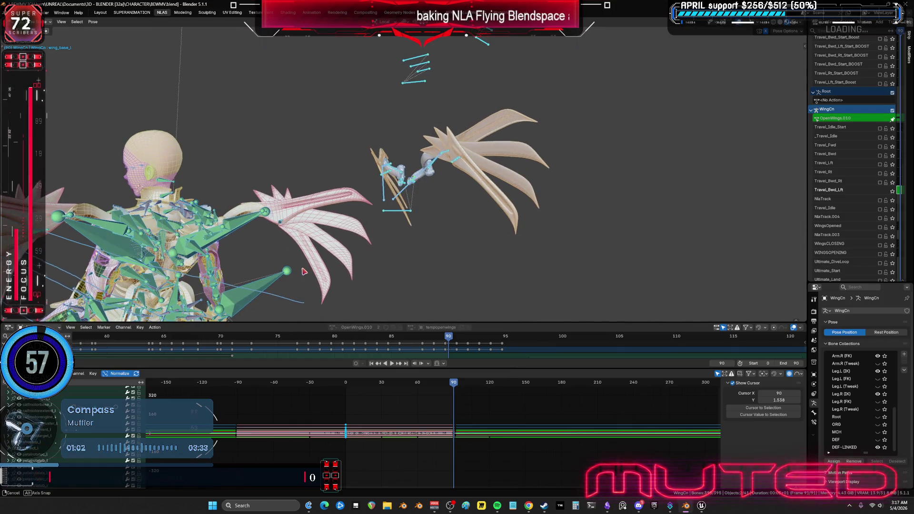
Switch the WingCn rig from Pose Mode to Object Mode and show Edit > Undo History
key(ctrl+Tab)
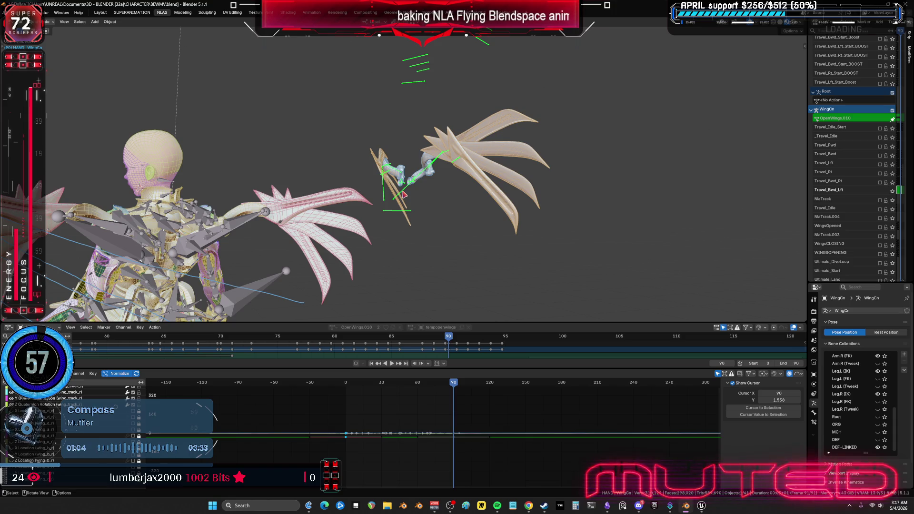
click(28, 13)
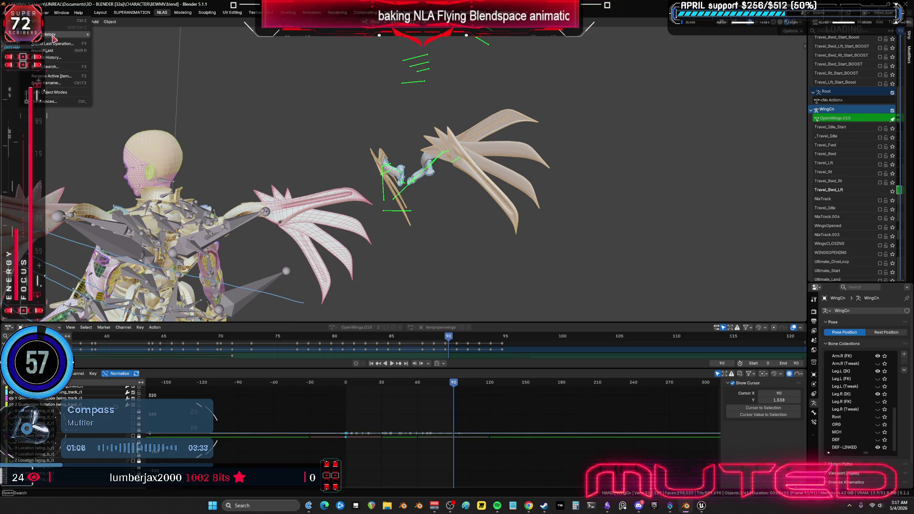
mouse_move(55, 36)
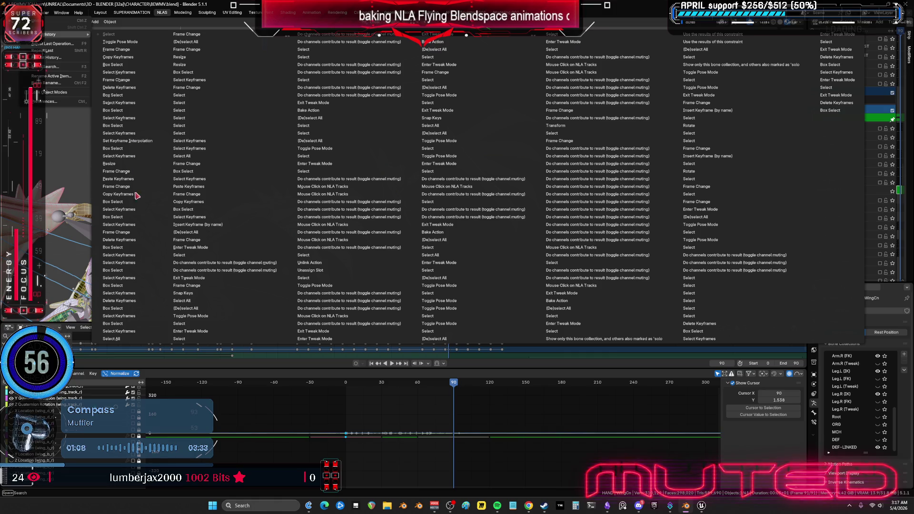
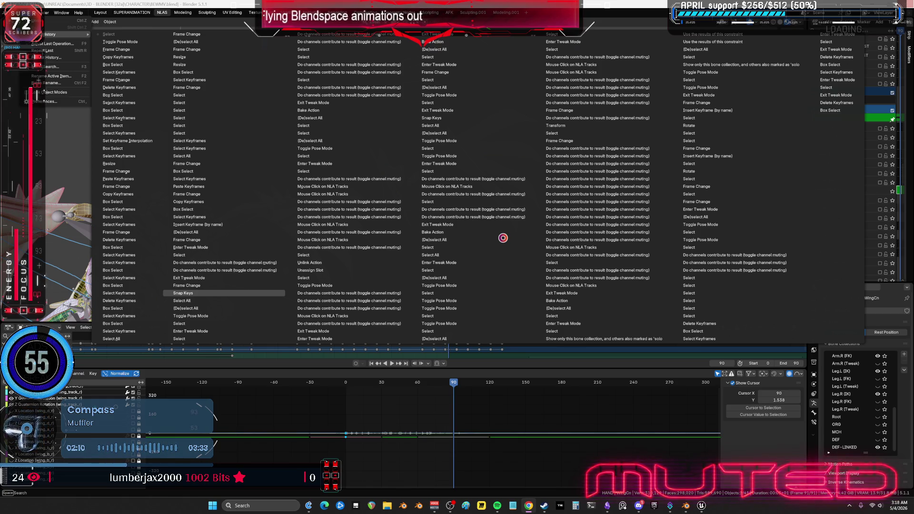
Switch the rig from Pose to Object mode and save BEWMV.blend
click(502, 238)
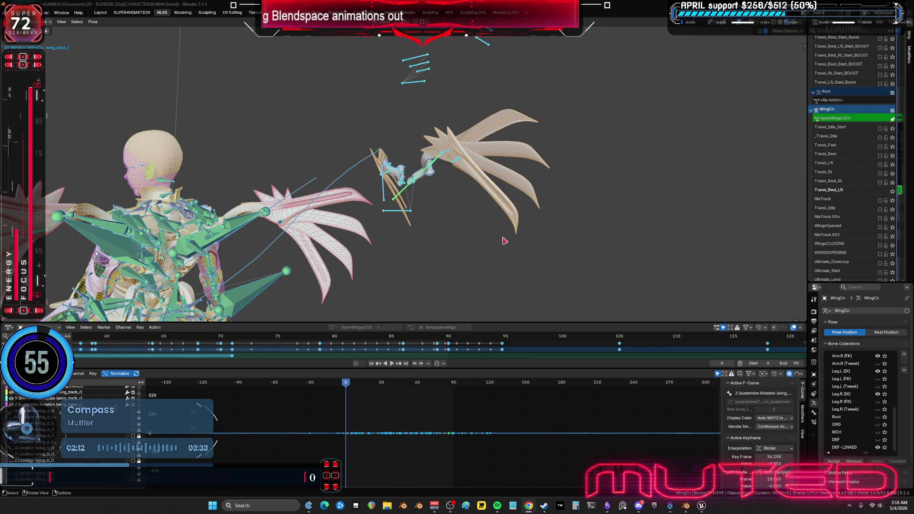
mouse_move(503, 238)
middle_down()
mouse_move(165, 139)
mouse_move(300, 151)
mouse_move(328, 135)
middle_up()
key(ctrl+Tab)
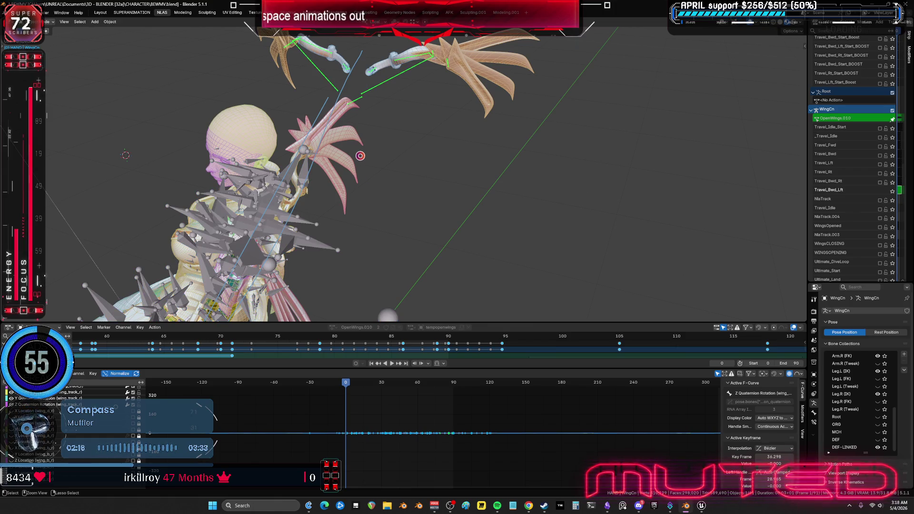
key(ctrl+s)
Widen the NLA editor to reveal the wing strips and exit tweak mode
key(ctrl+space)
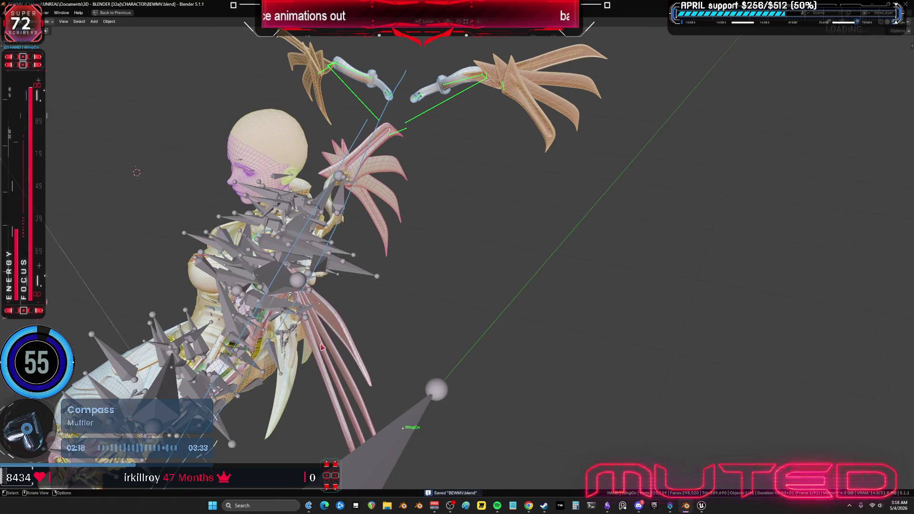
key(ctrl+space)
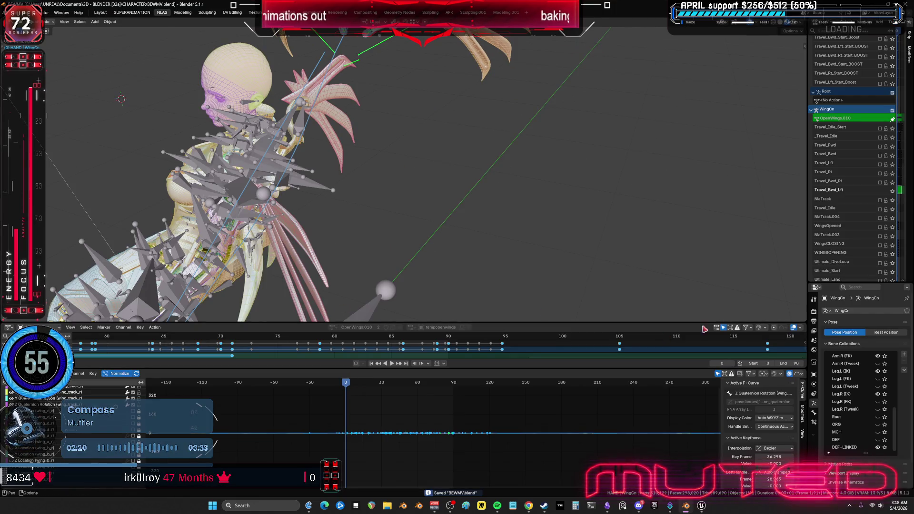
drag(807, 284, 435, 284)
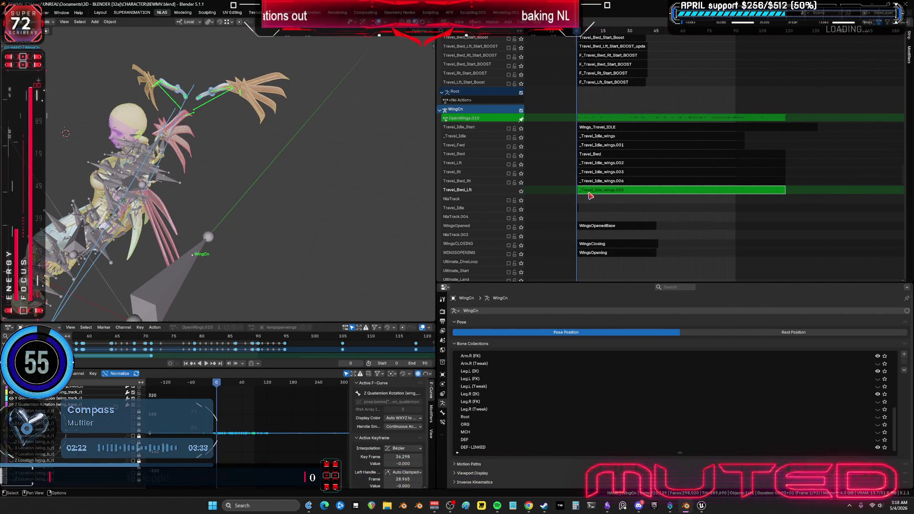
key(Tab)
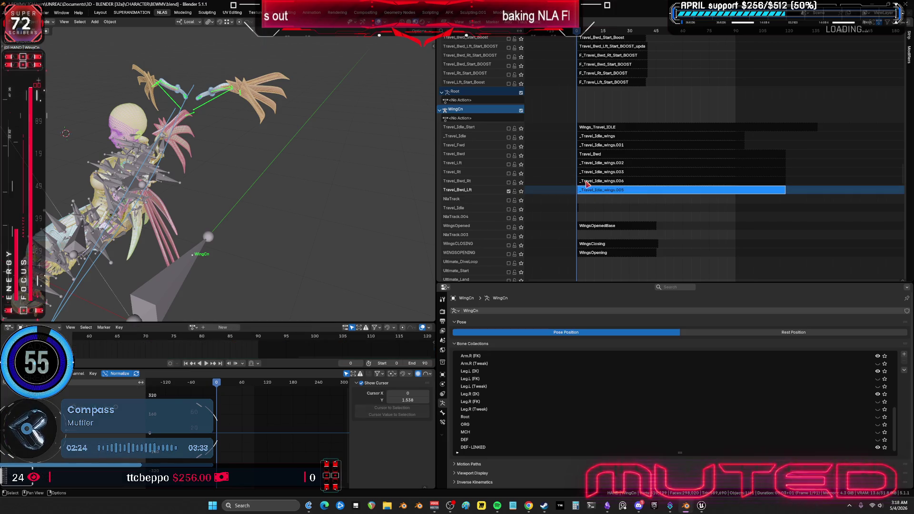
Mute the Travel_Bwd_Rt track and solo the Travel_Lft wing track
click(509, 190)
click(509, 183)
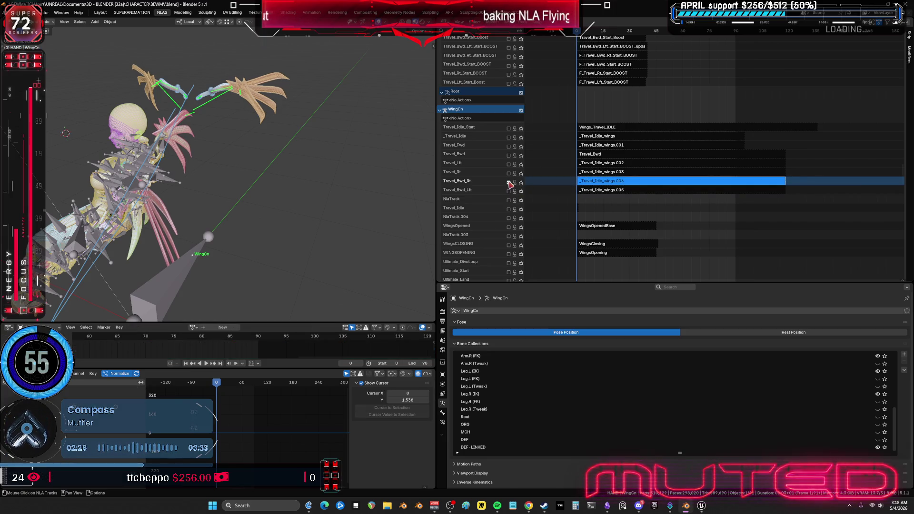
click(509, 183)
click(521, 164)
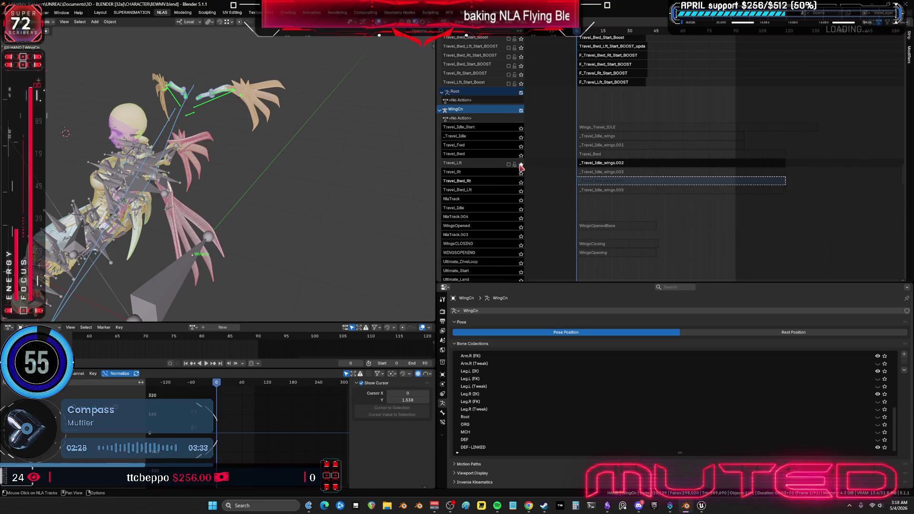
Put the Root rig in Pose mode and show only its wings bone collection
middle_drag(157, 184, 161, 171)
click(172, 185)
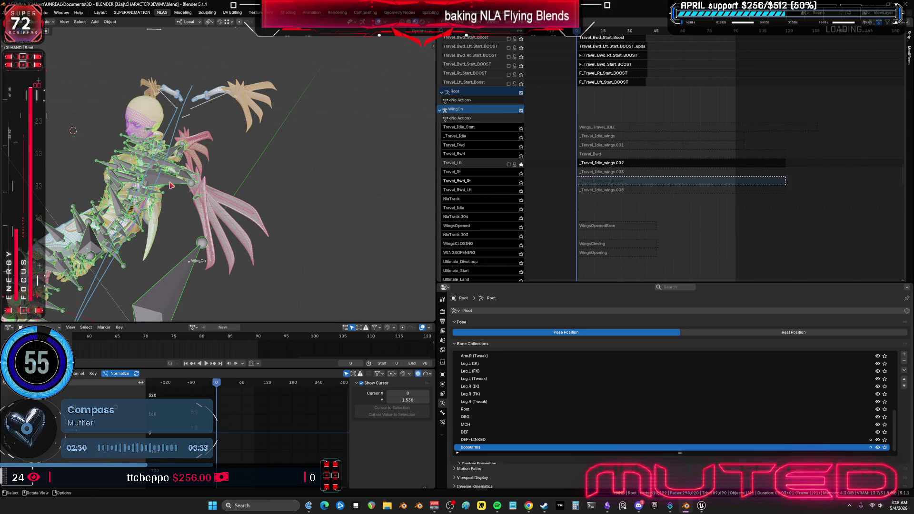
key(ctrl+Tab)
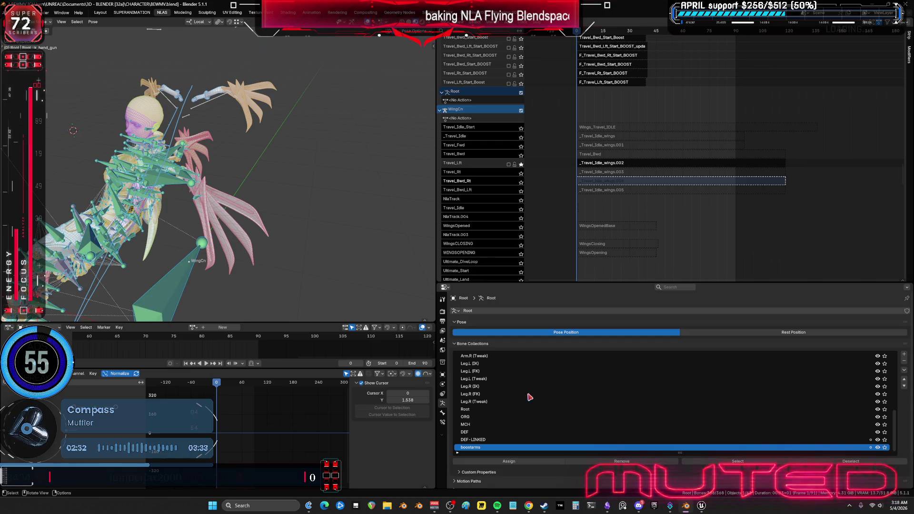
scroll(876, 432, up, 5)
scroll(876, 432, up, 5)
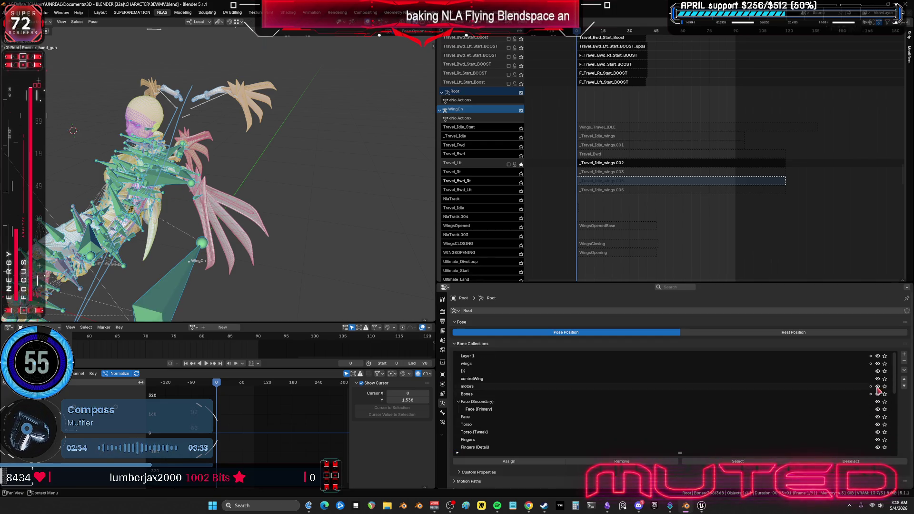
click(884, 363)
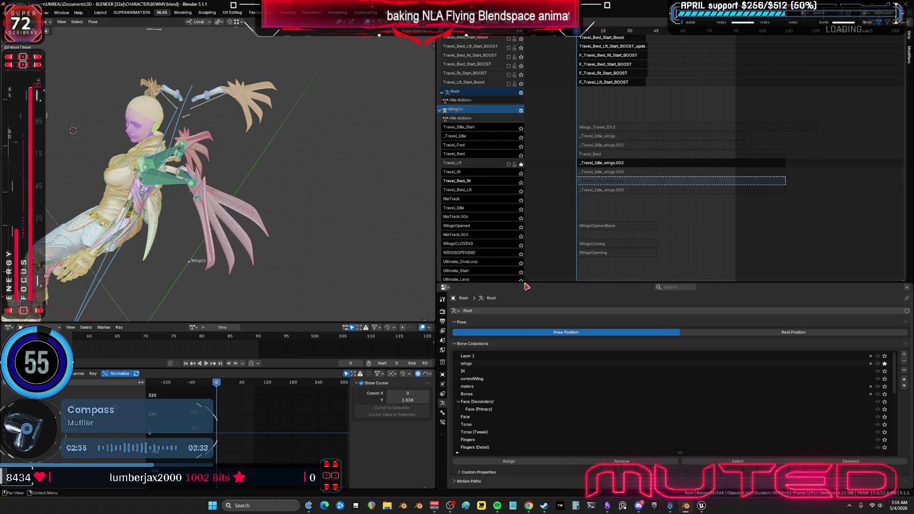
Disable the Copy Location constraint on the wing_track_l bone
drag(523, 285, 524, 193)
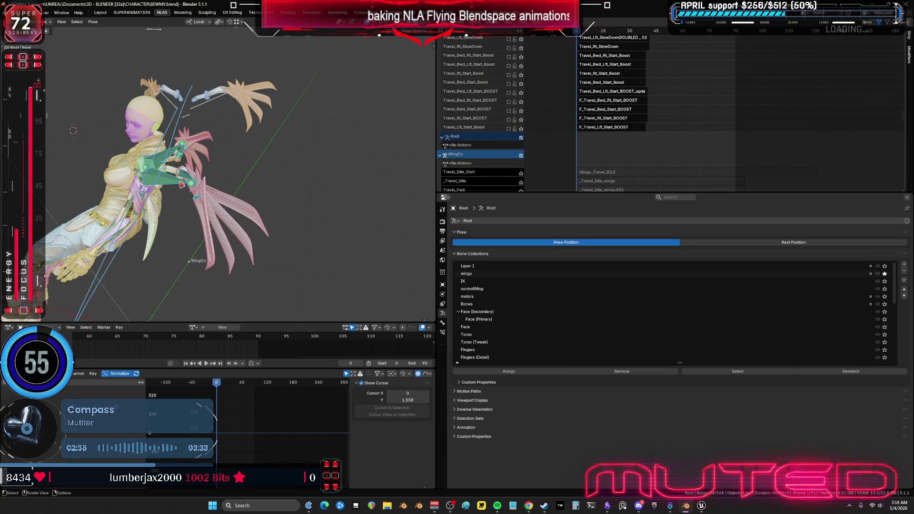
click(442, 332)
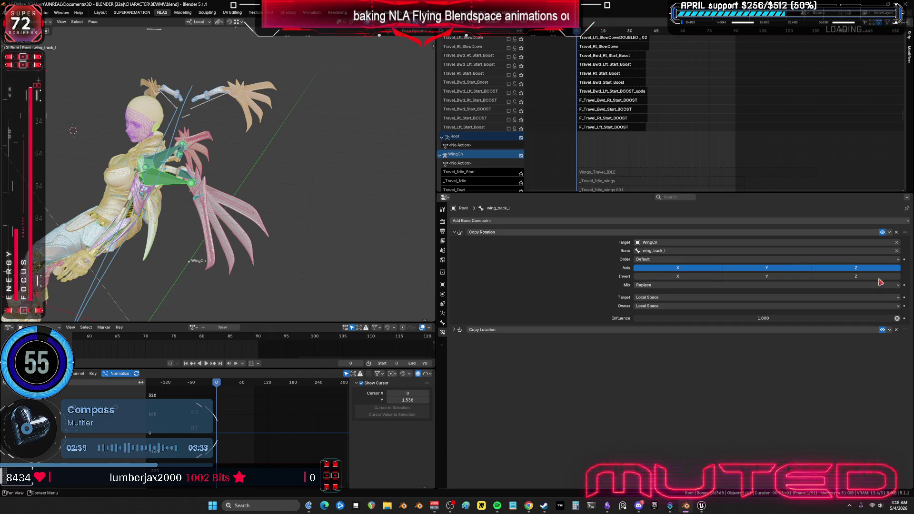
click(882, 232)
click(882, 330)
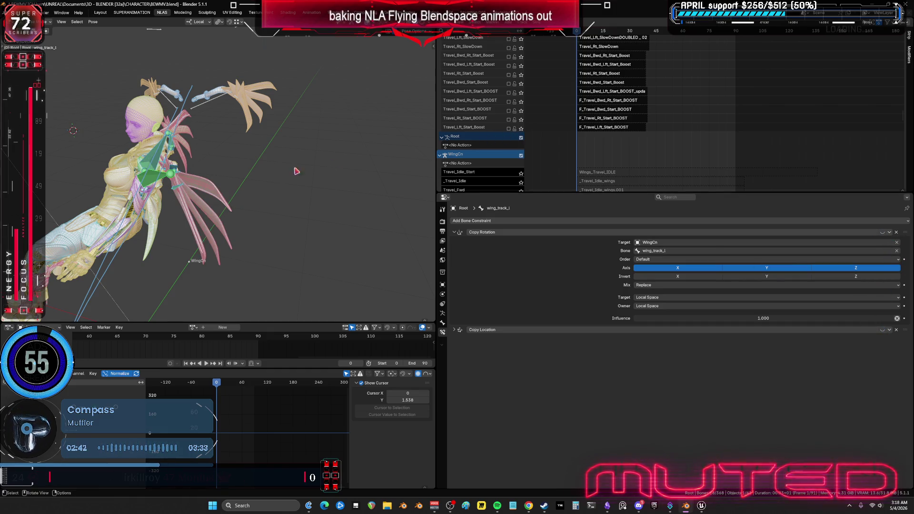
Show only the wings bone collection again and enlarge the NLA editor
click(442, 313)
scroll(872, 294, up, 10)
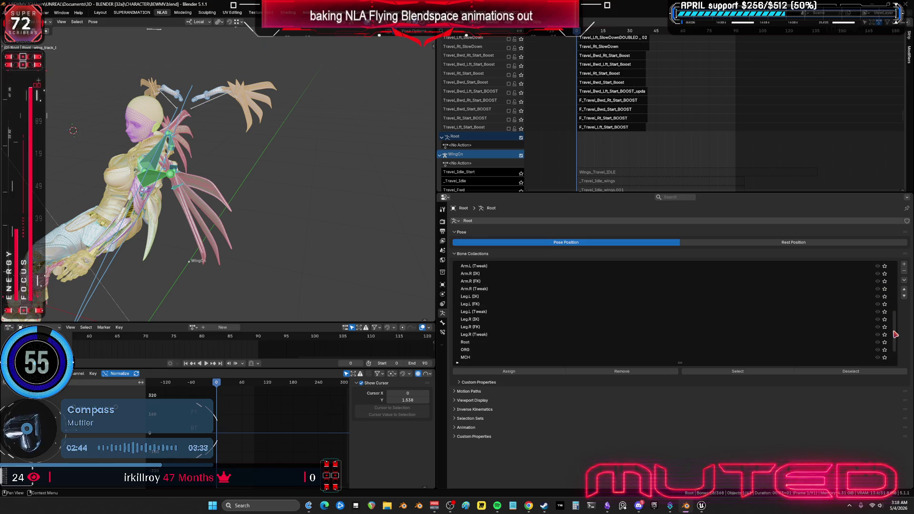
click(885, 274)
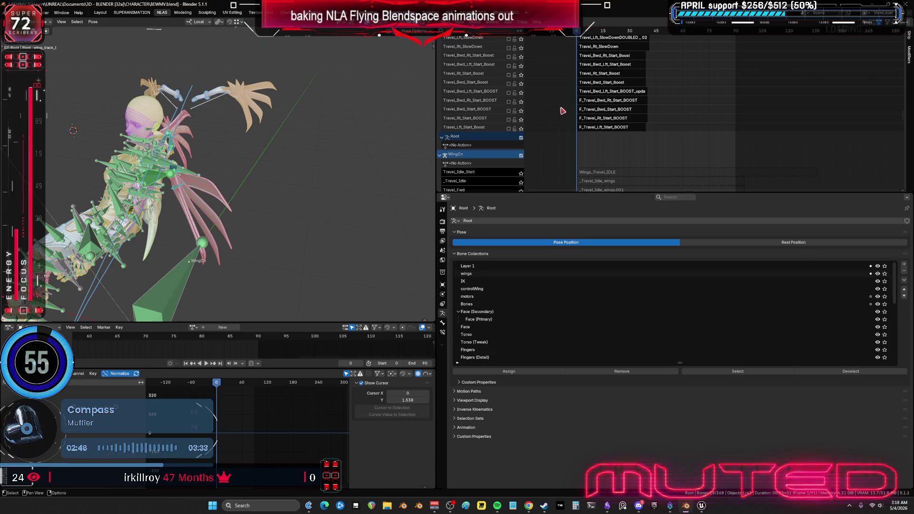
scroll(544, 142, down, 15)
drag(587, 193, 600, 407)
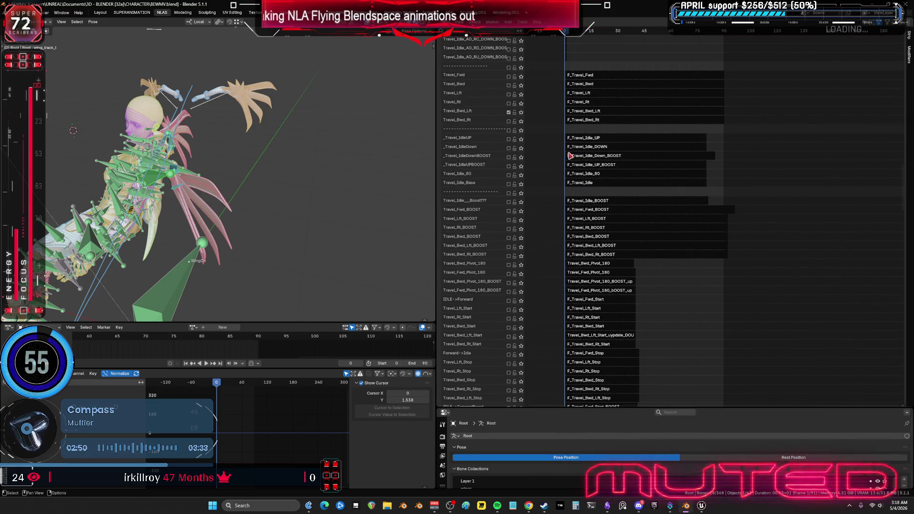
Play the animation while soloing Travel_Fwd, Travel_Bwd, Travel_Lft and Travel_Rt in turn
scroll(503, 131, up, 3)
click(521, 118)
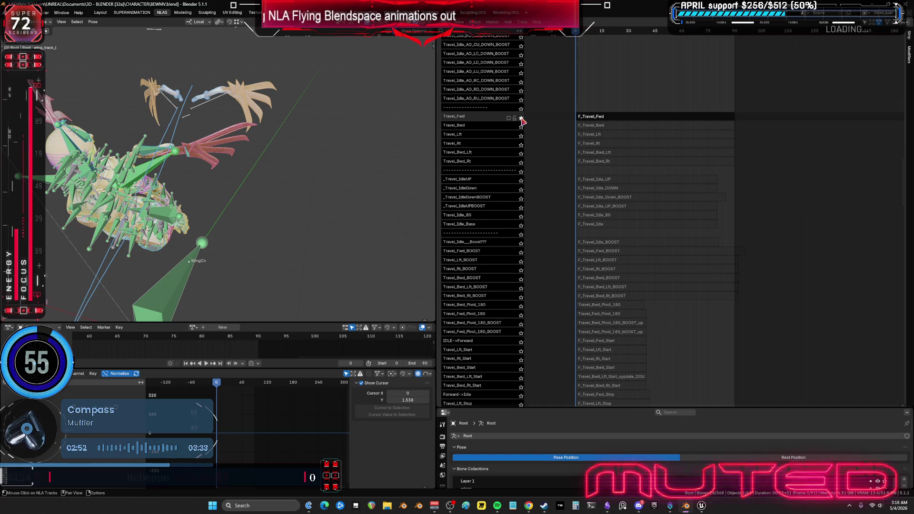
click(208, 363)
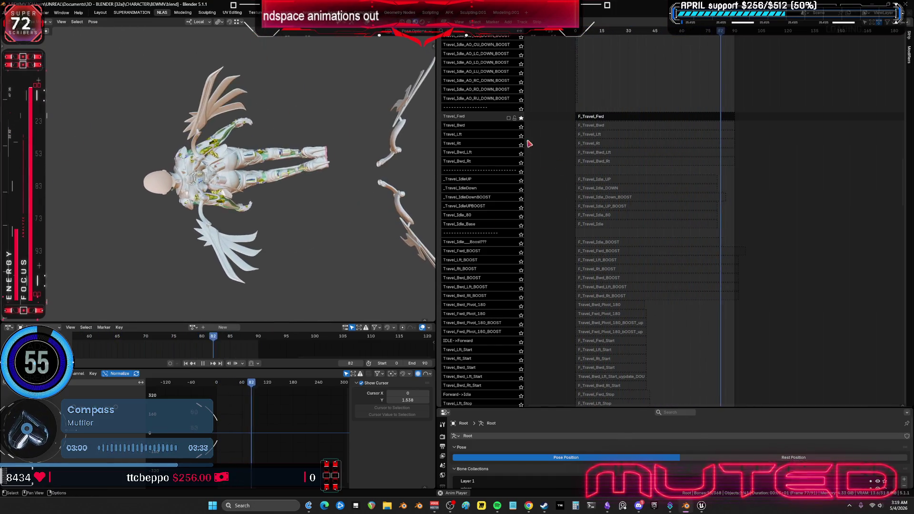
click(521, 127)
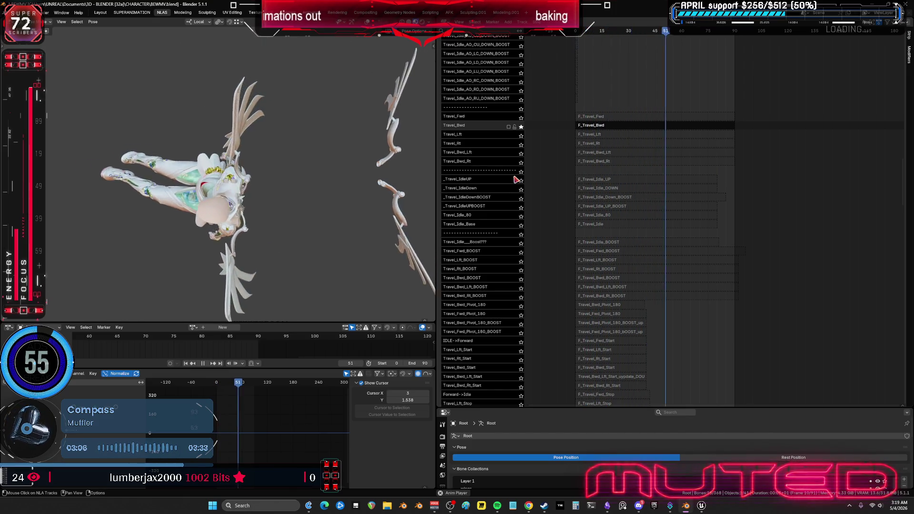
click(521, 136)
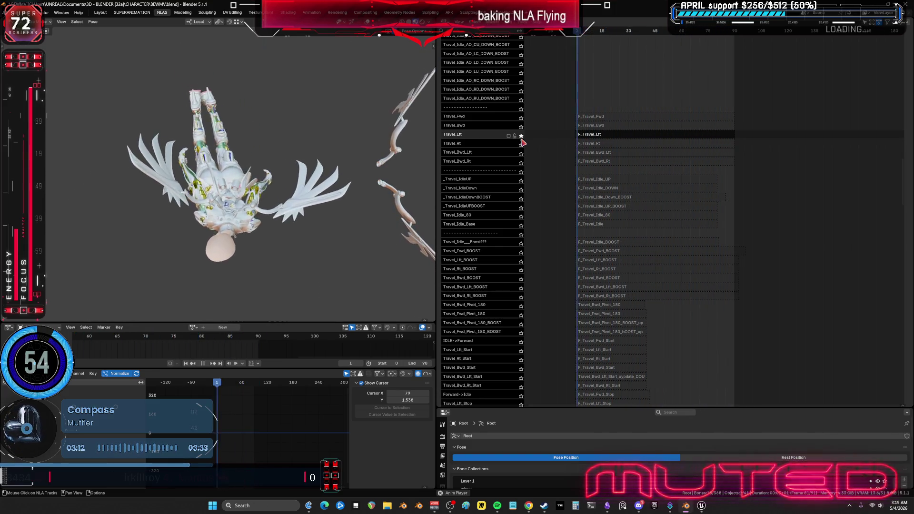
click(521, 144)
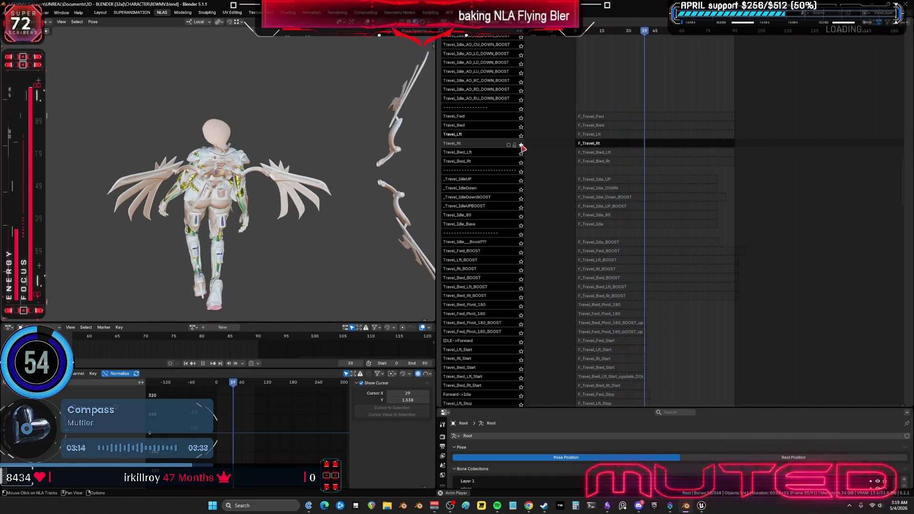
Preview Travel_Bwd_Lft and Travel_Bwd_Rt soloed, then stop playback and clear the solo
click(522, 154)
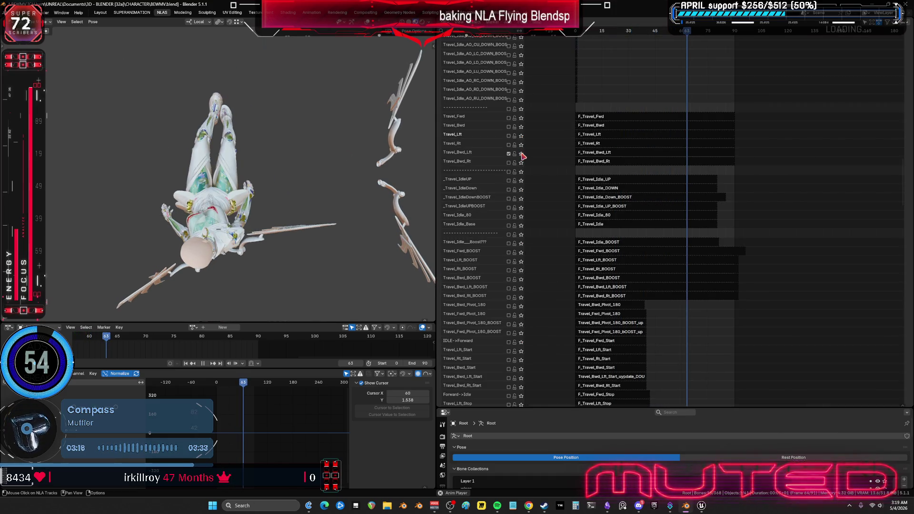
click(522, 154)
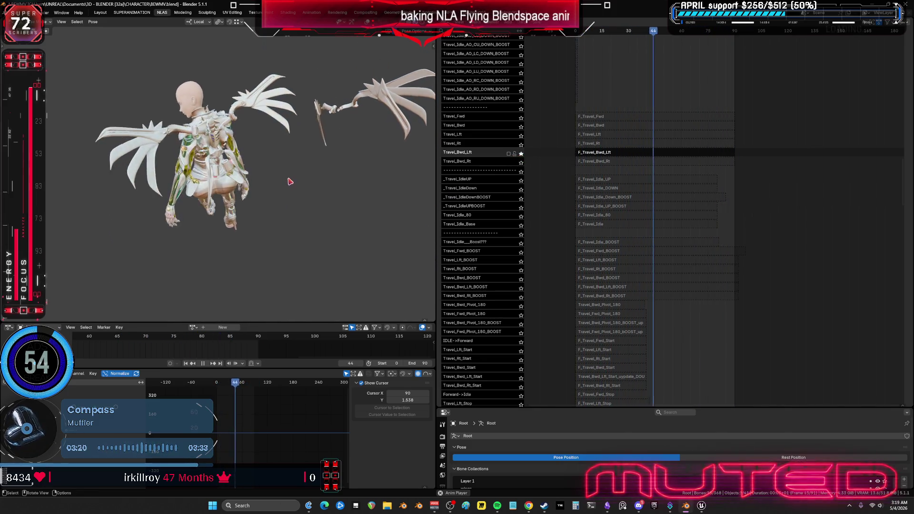
click(522, 153)
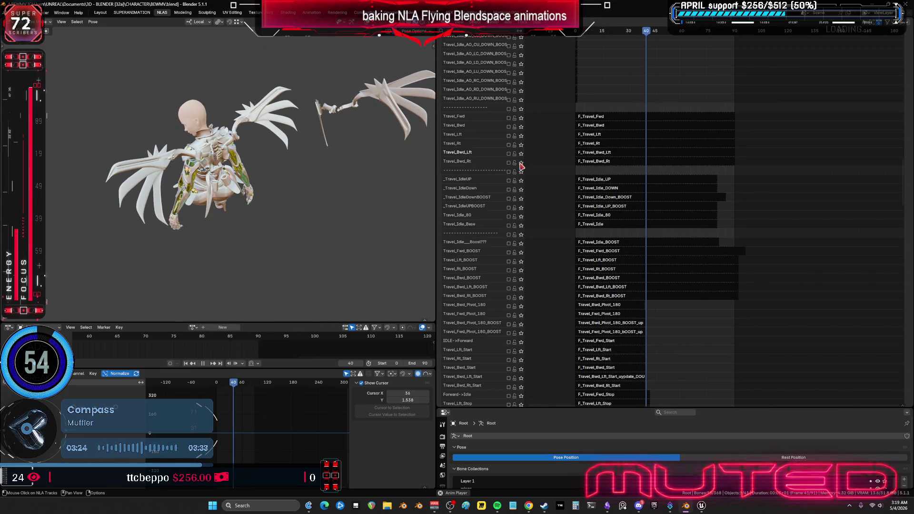
click(522, 163)
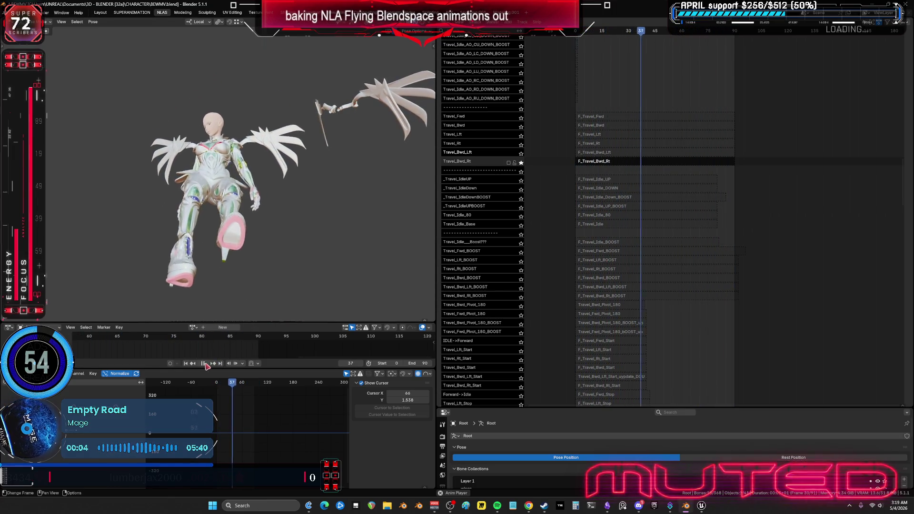
key(space)
click(520, 163)
Solo and then unsolo the Travel_Lft wing track while reframing the view
scroll(607, 266, down, 5)
ctrl+scroll(597, 236, right, 1)
scroll(597, 236, down, 15)
click(521, 174)
mouse_move(282, 216)
middle_down()
mouse_move(369, 257)
mouse_move(480, 167)
middle_up()
scroll(479, 167, up, 1)
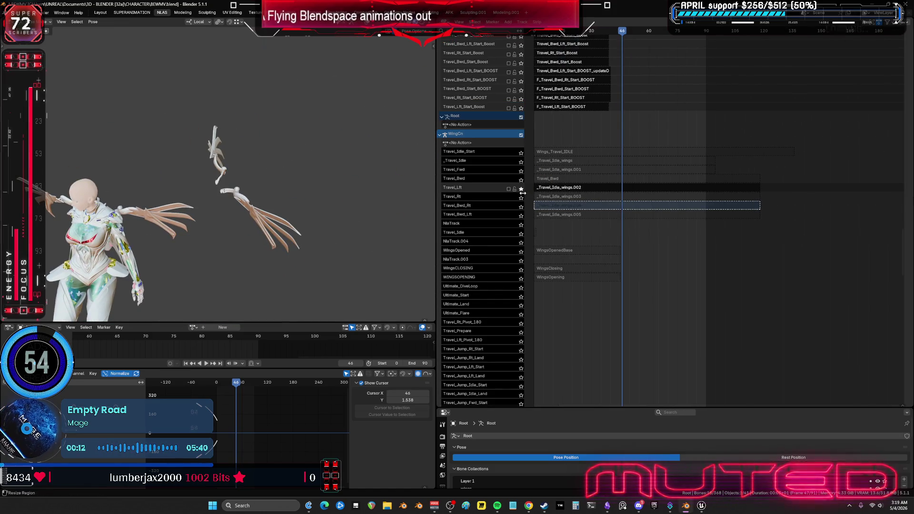
click(521, 190)
Put the WingCn armature in Pose mode and play the wing animation
mouse_move(261, 205)
middle_down()
mouse_move(299, 198)
mouse_move(230, 244)
mouse_move(278, 258)
middle_up()
click(276, 259)
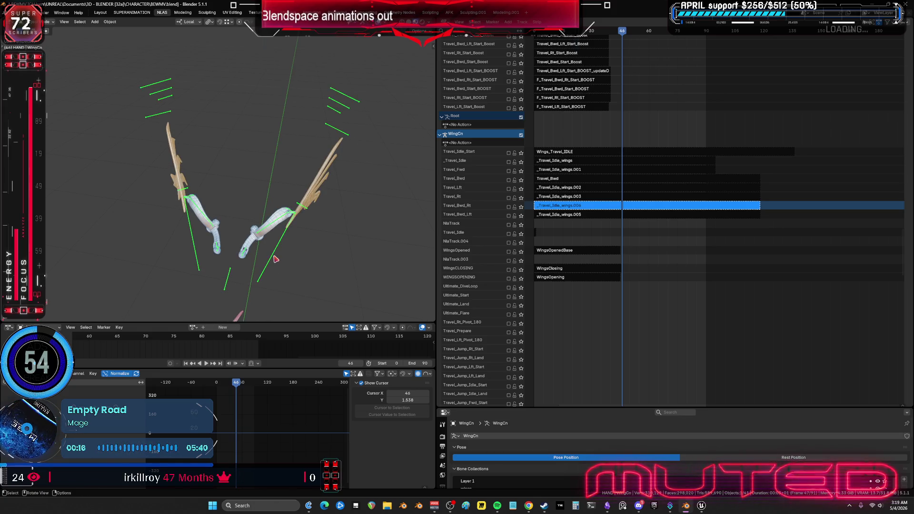
key(ctrl+Tab)
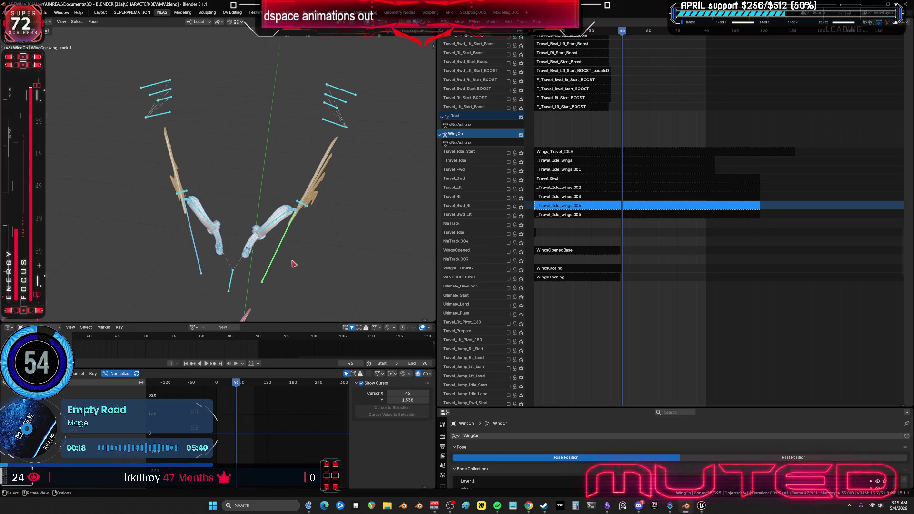
key(space)
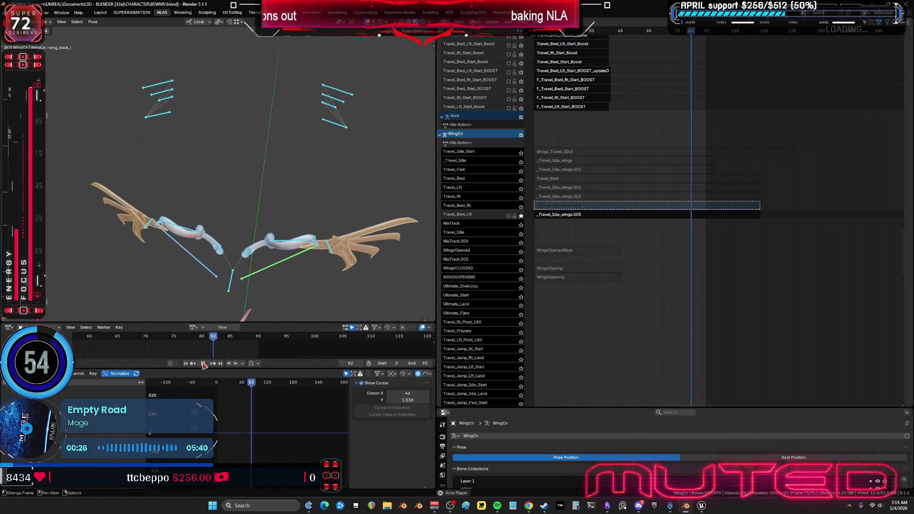
key(Escape)
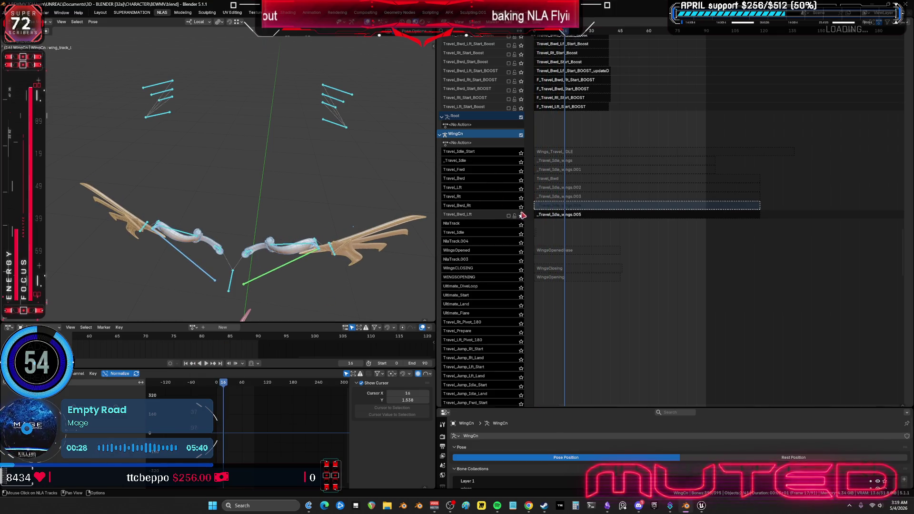
Play the Travel_Bwd_Rt track soloed, then the Travel_Rt track soloed
click(522, 208)
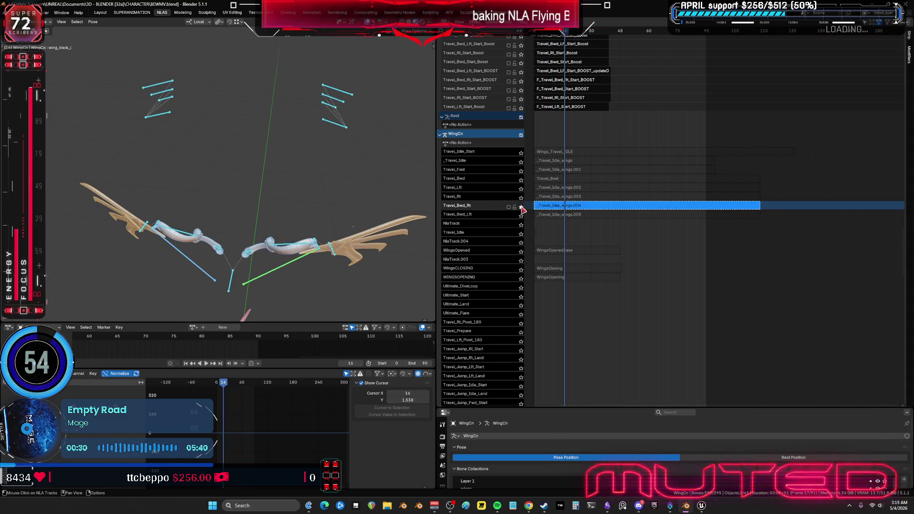
click(206, 363)
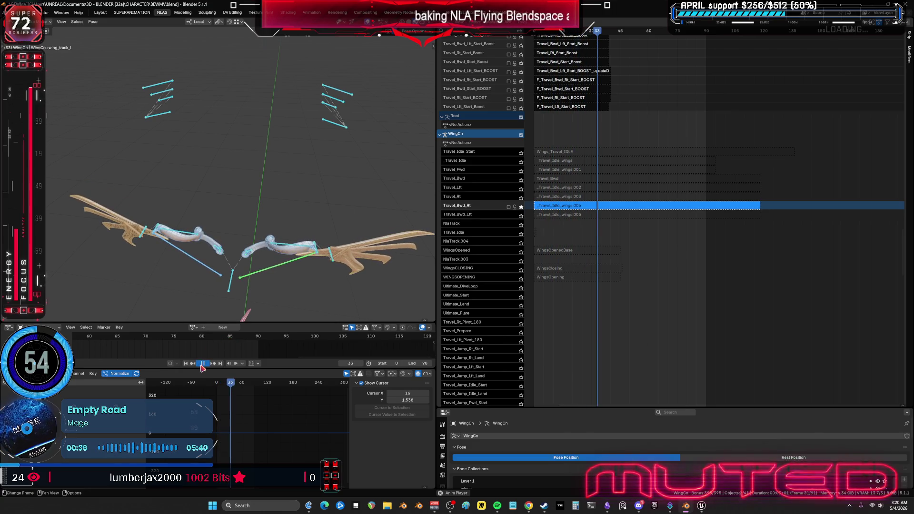
key(space)
click(522, 198)
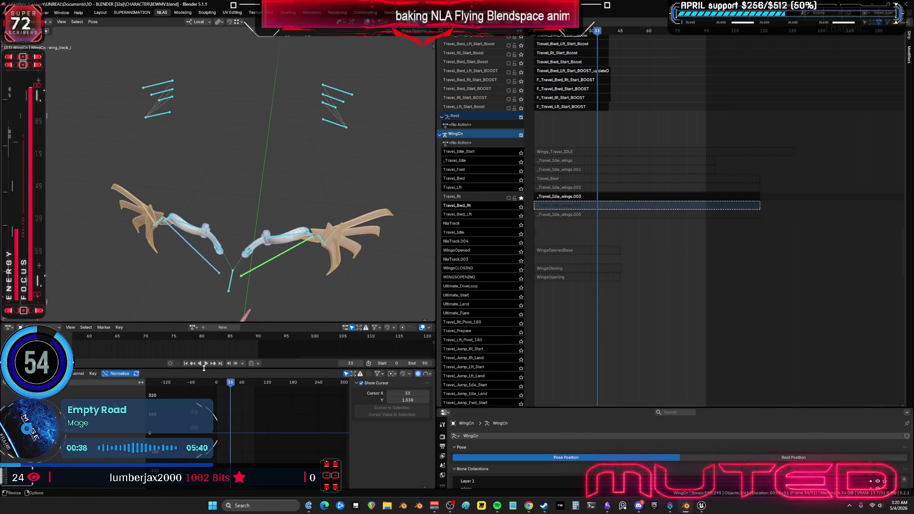
click(206, 363)
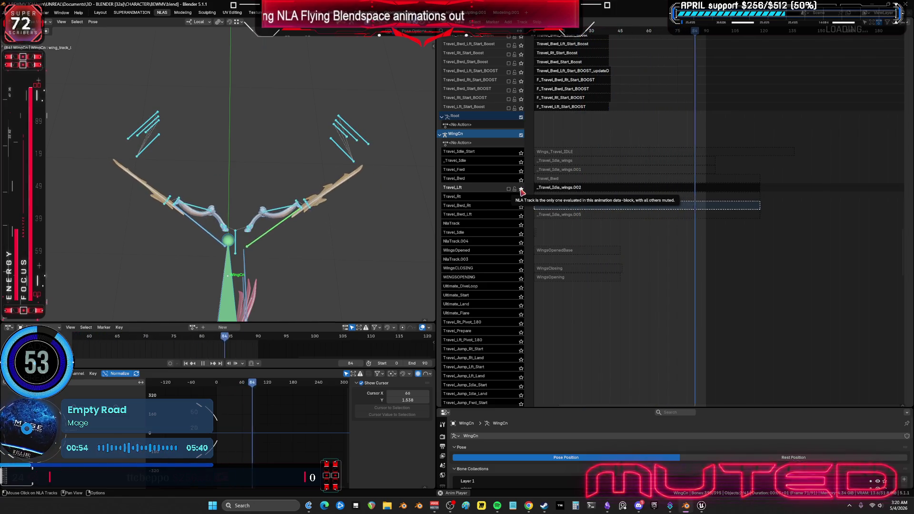
Solo Travel_Bwd, then Travel_Fwd, then Travel_Bwd again to compare their wing cycles
mouse_move(345, 171)
middle_down()
mouse_move(328, 200)
mouse_move(411, 186)
middle_up()
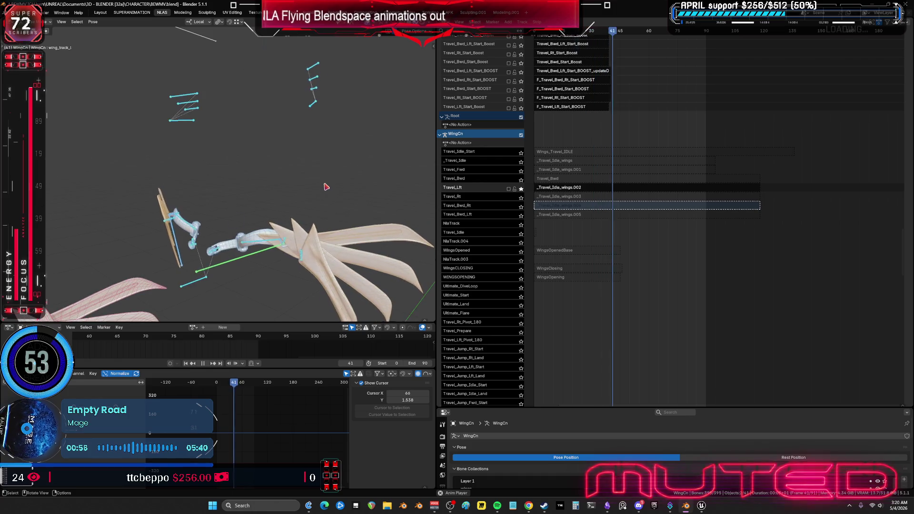
click(521, 180)
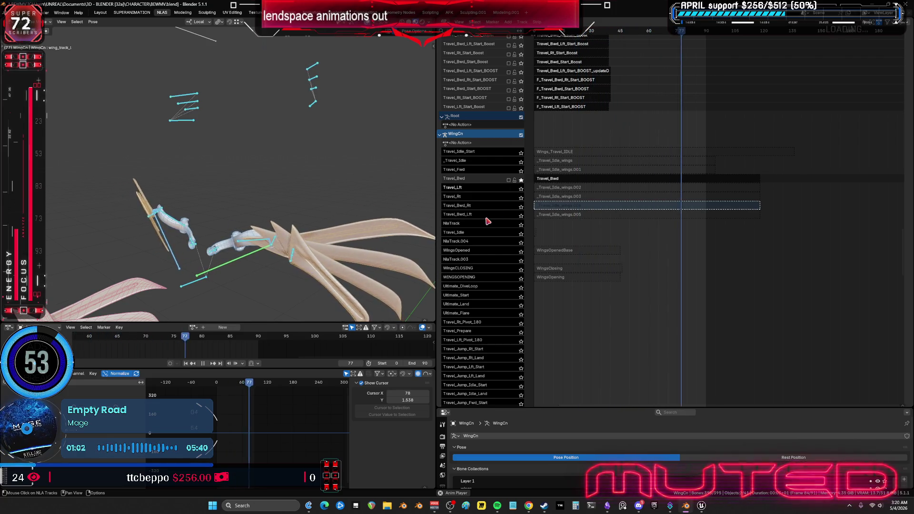
click(520, 171)
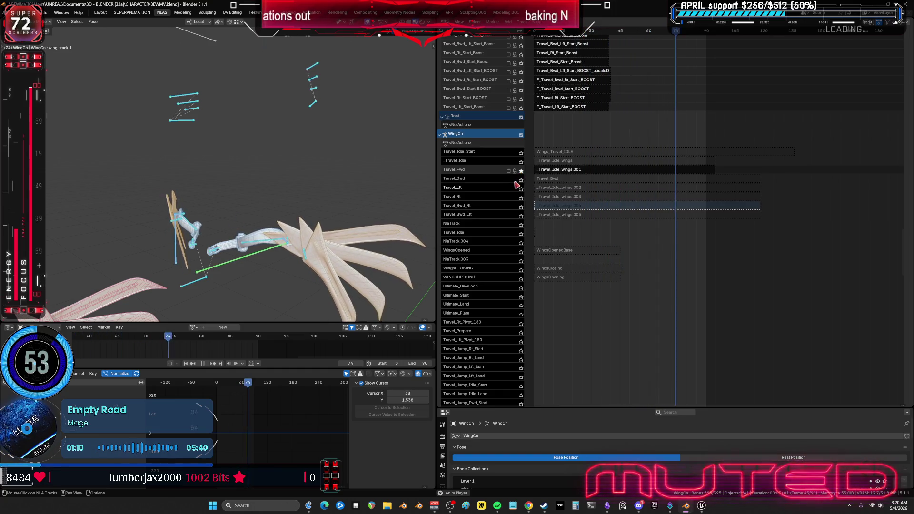
click(521, 180)
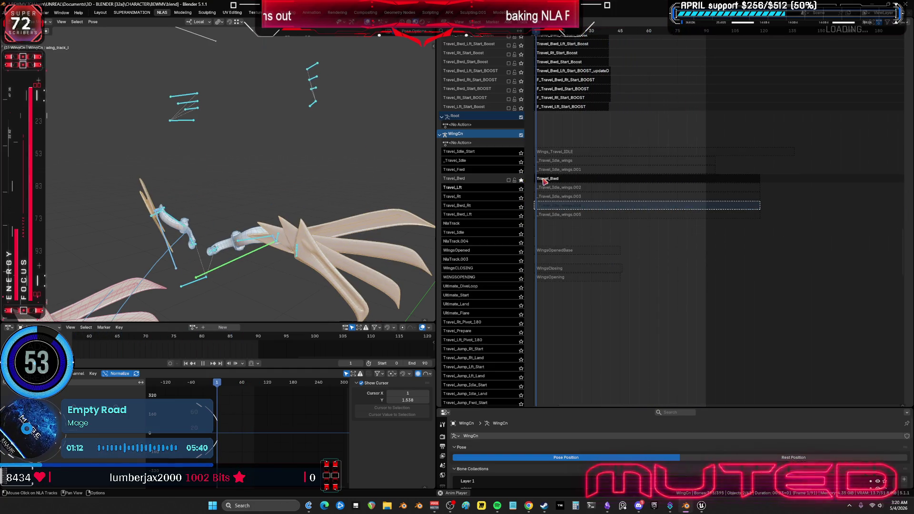
Select the Travel_Bwd strip, stop playback, and bring up the flow chart
click(544, 181)
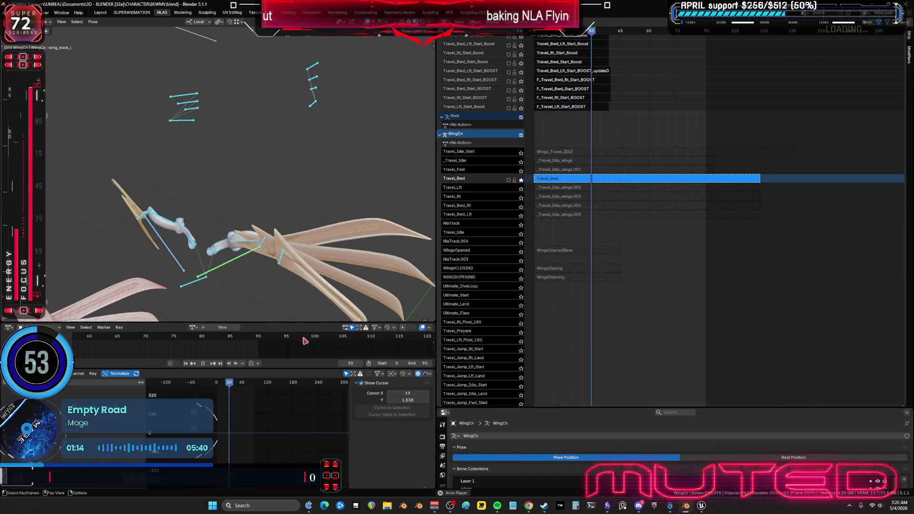
key(space)
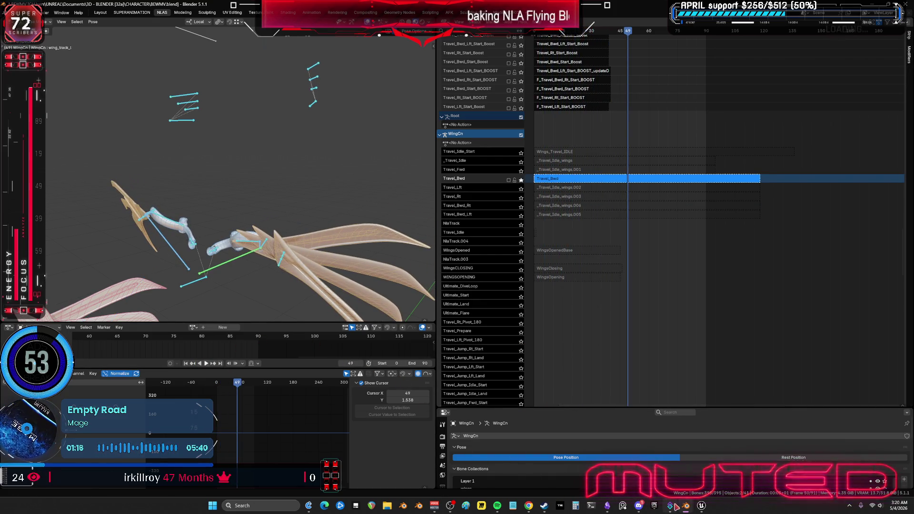
click(609, 505)
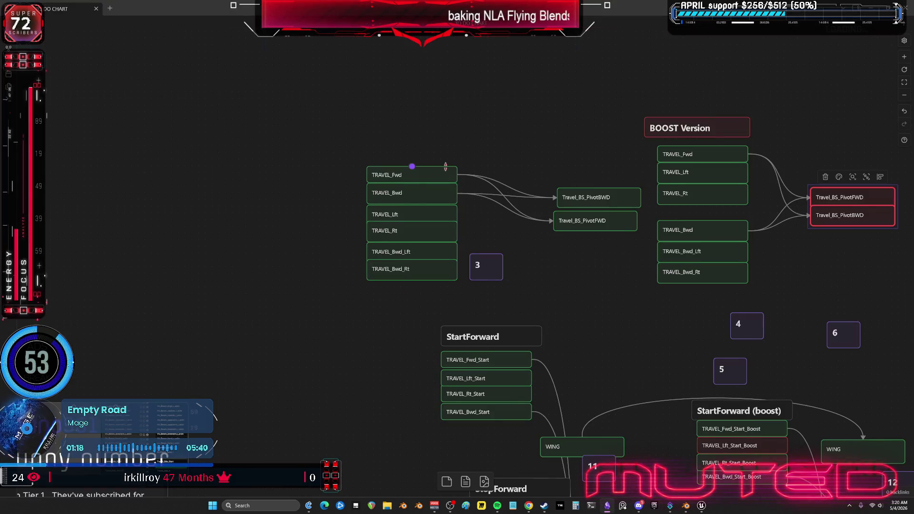
Delete the TRAVEL_Fwd, TRAVEL_Lft and TRAVEL_Rt nodes from the flow chart
middle_drag(444, 168, 437, 191)
click(418, 199)
click(418, 200)
drag(329, 260, 375, 237)
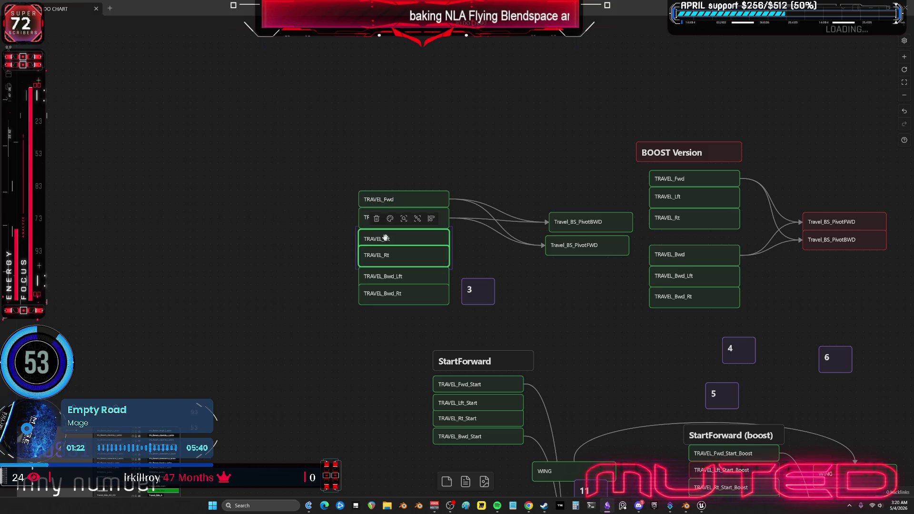
key(Delete)
drag(338, 213, 333, 198)
key(Delete)
Add a note 'wing mvoement looped incorrect!' above TRAVEL_Bwd, then return to Blender
click(399, 214)
key(ctrl+c)
click(374, 170)
key(ctrl+v)
drag(437, 266, 367, 192)
double_click(367, 192)
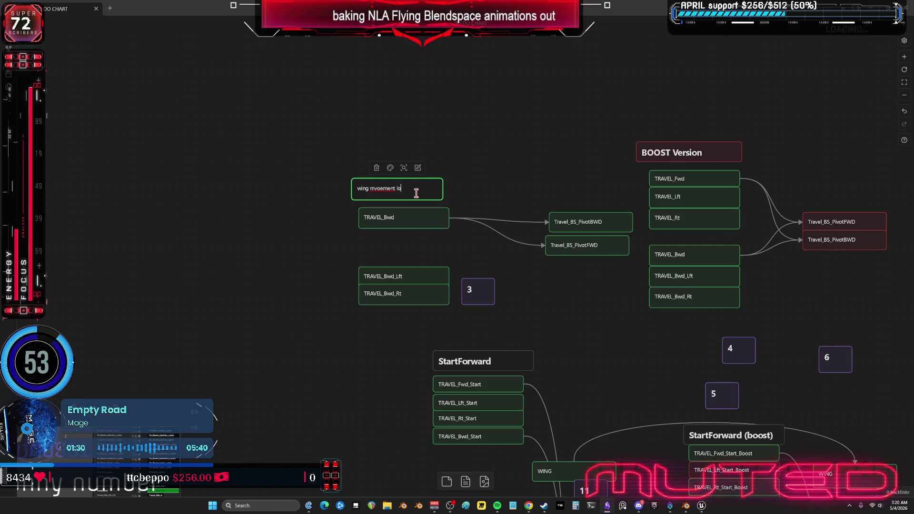
text(ctl)
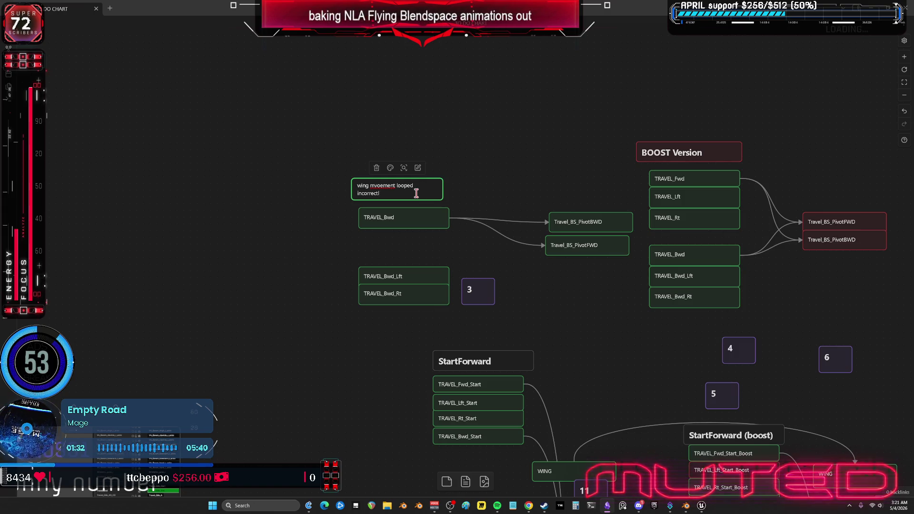
click(550, 92)
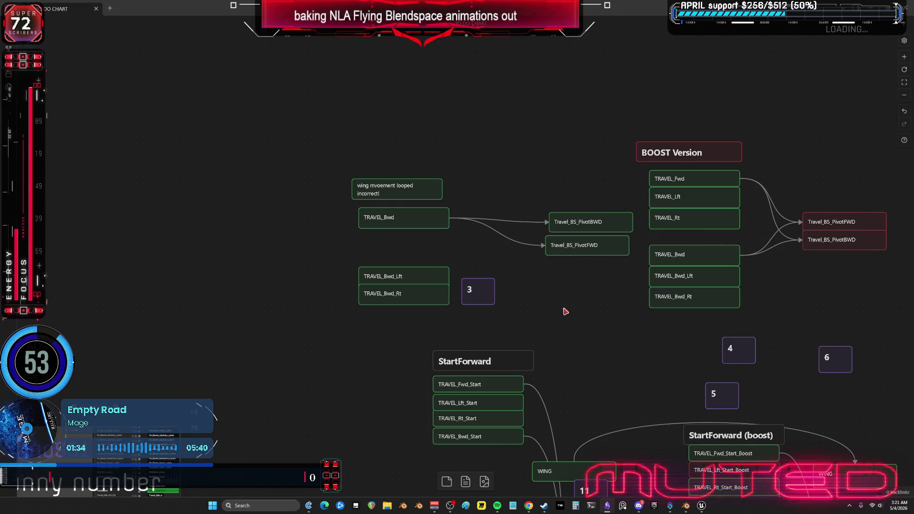
click(688, 507)
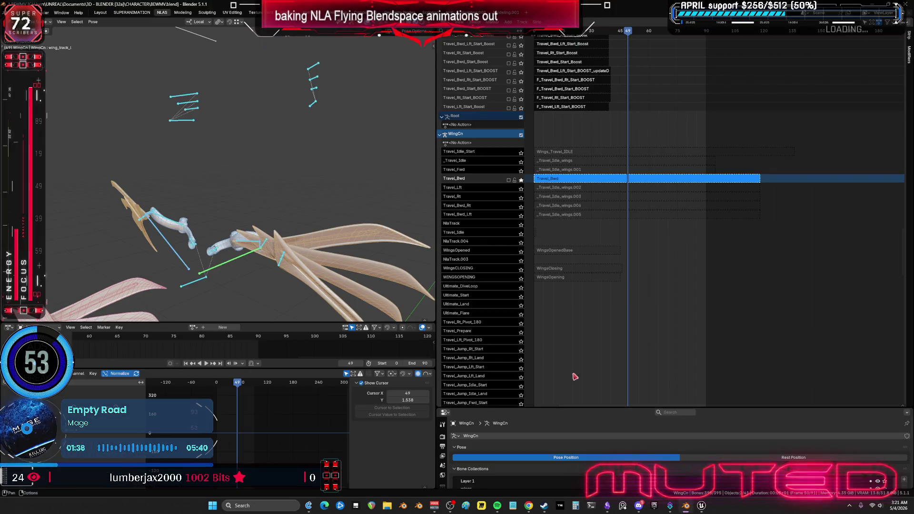
Save BEWMV.blend from the File menu and switch to the Unreal Editor
click(14, 12)
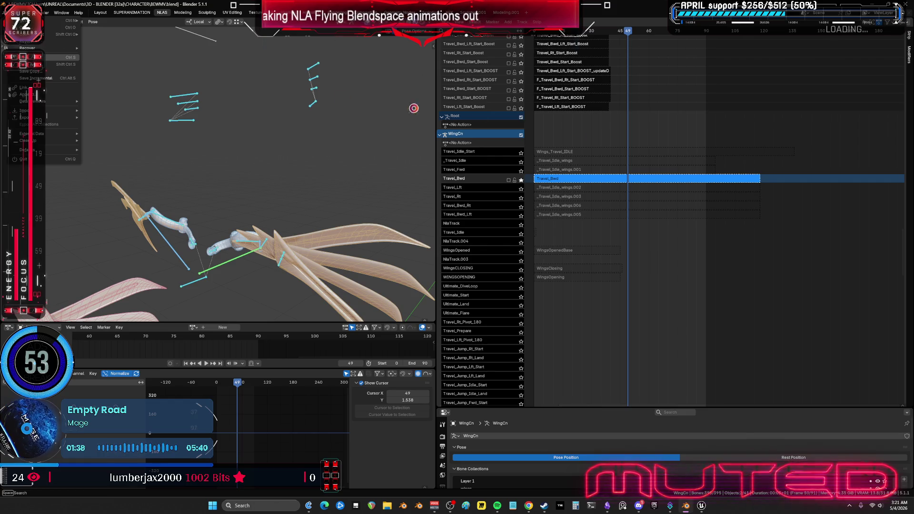
click(29, 57)
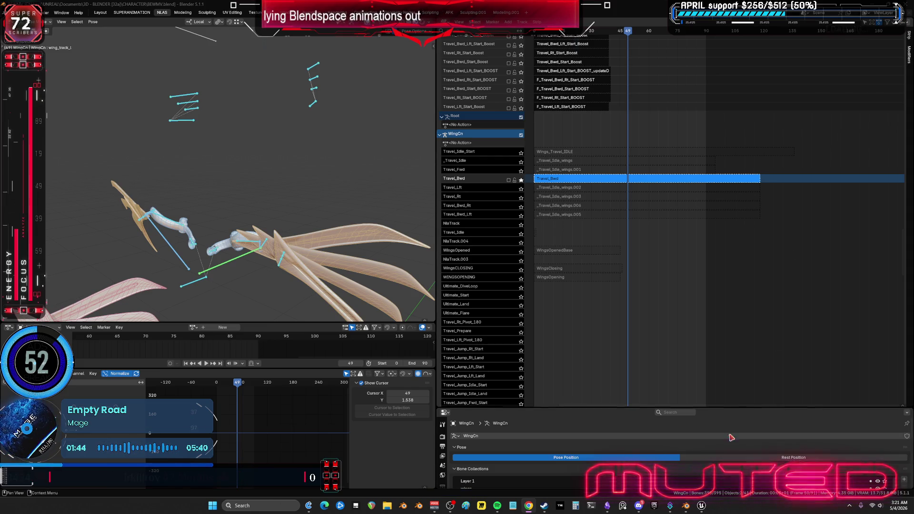
key(alt+Tab)
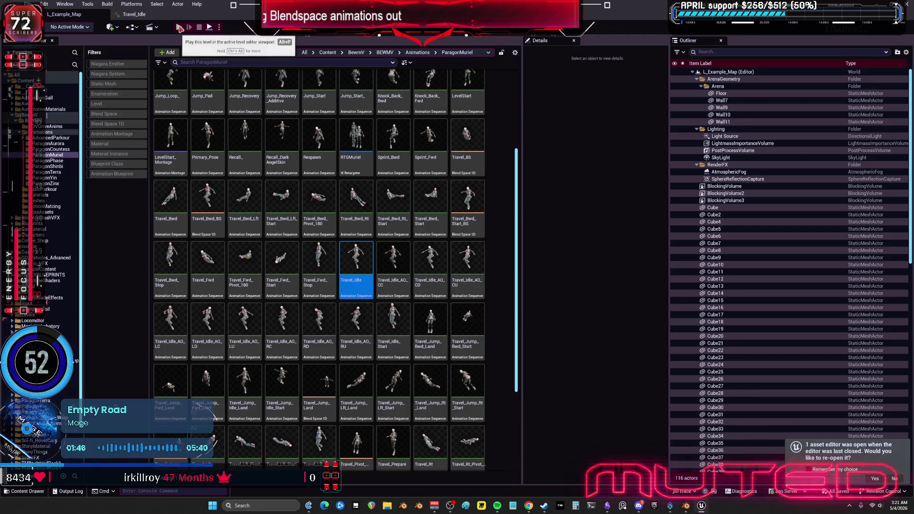
Start Play in the editor, then run and jump the character to the ramp's edge
click(178, 28)
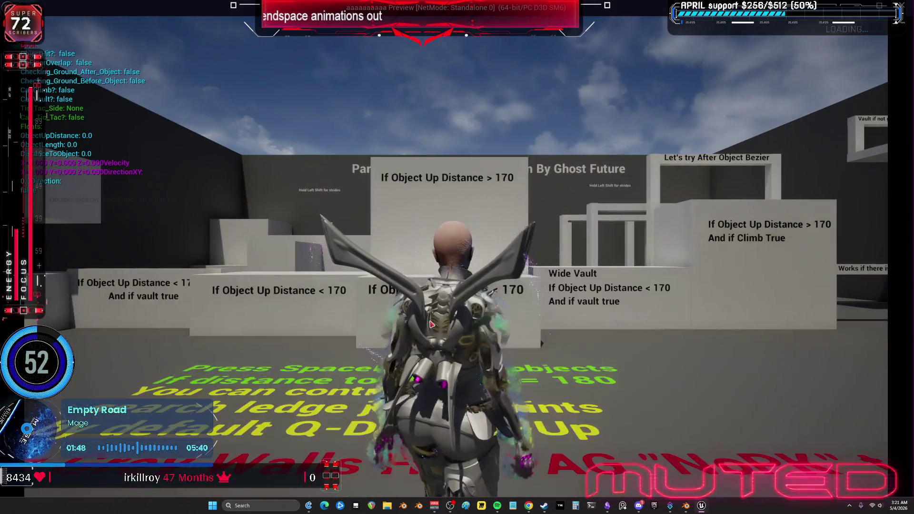
key(w)
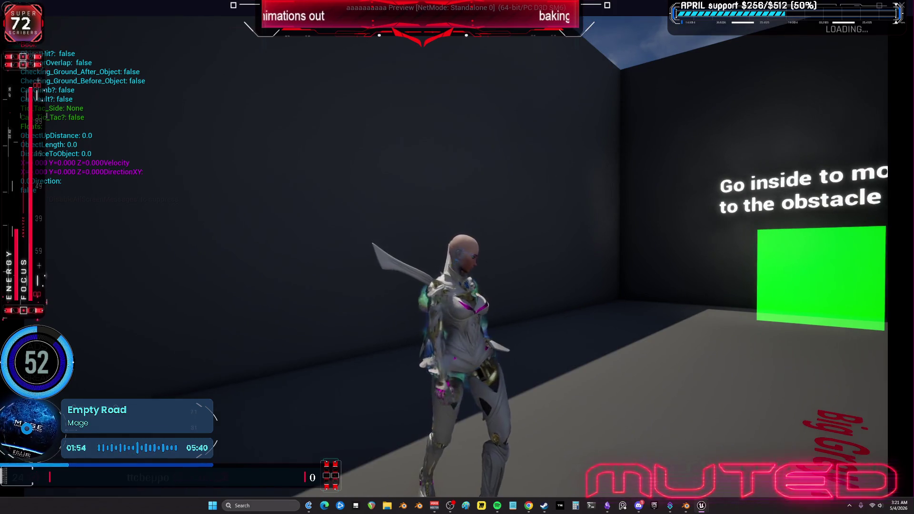
key(w)
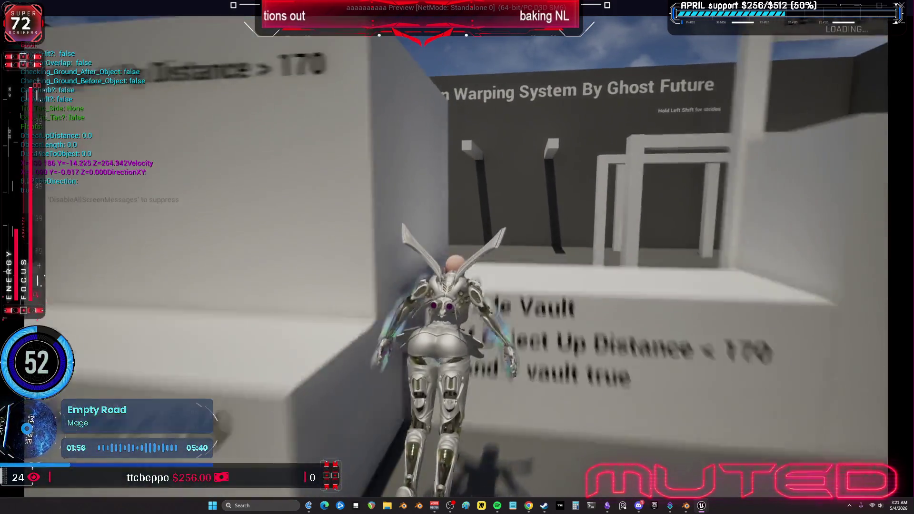
key(space)
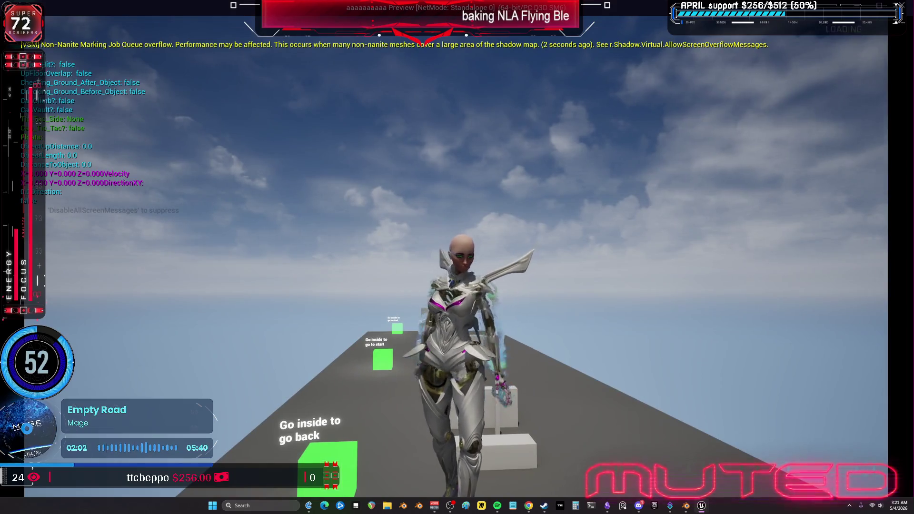
key(w)
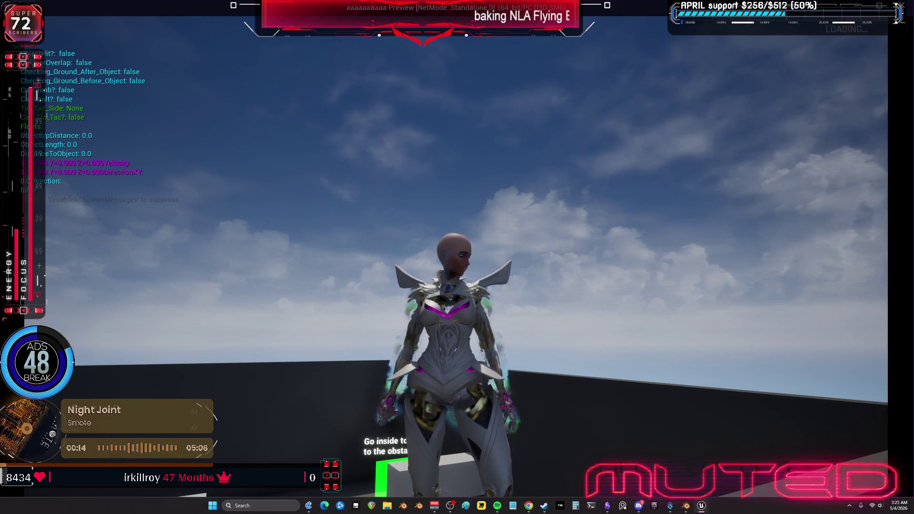
Take off flying, land on the rooftop, then launch into flight again
key(space)
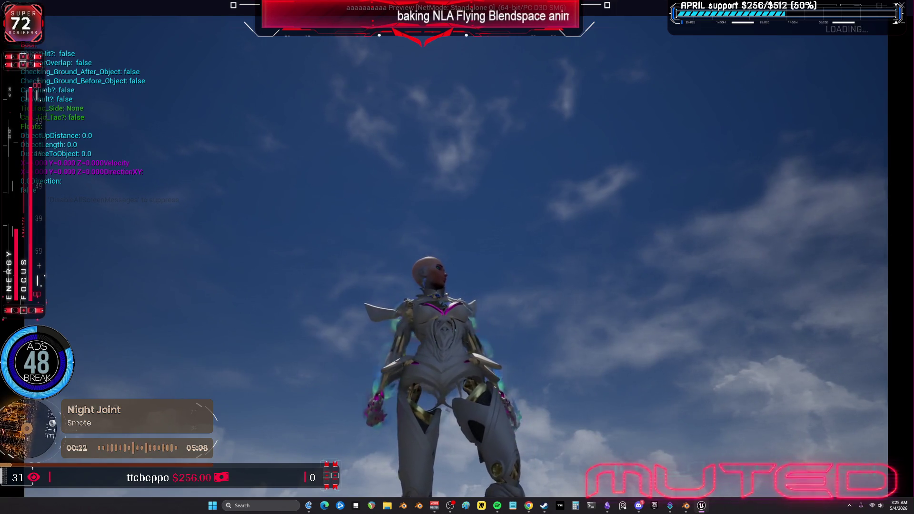
key(space)
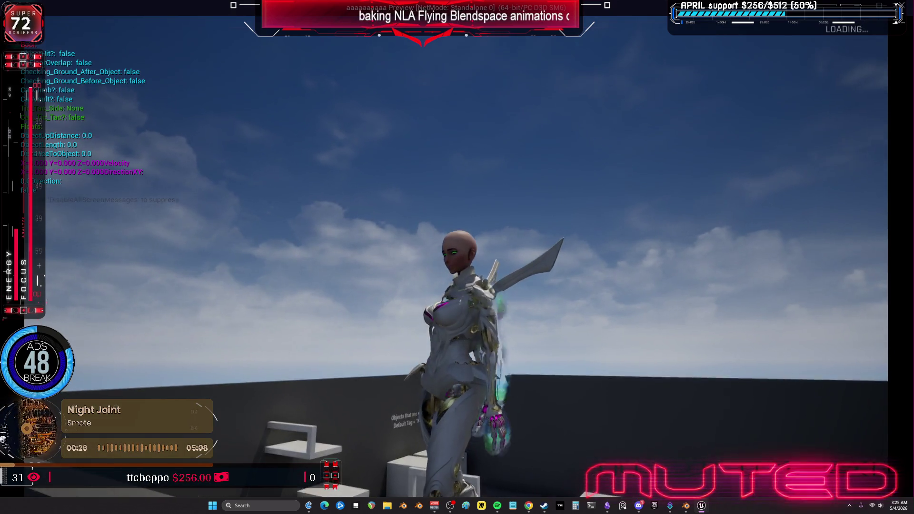
key(space)
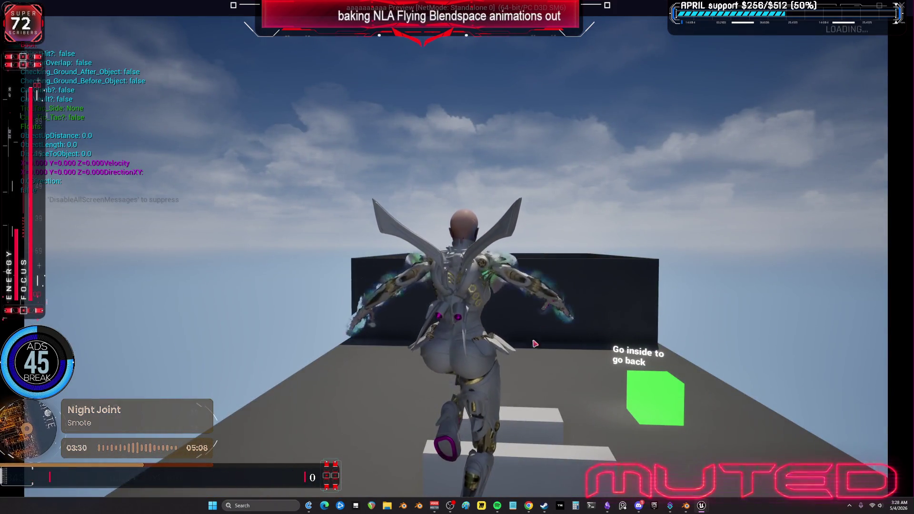
Launch the character high off the platform and fly forward toward the grey walls
key(space)
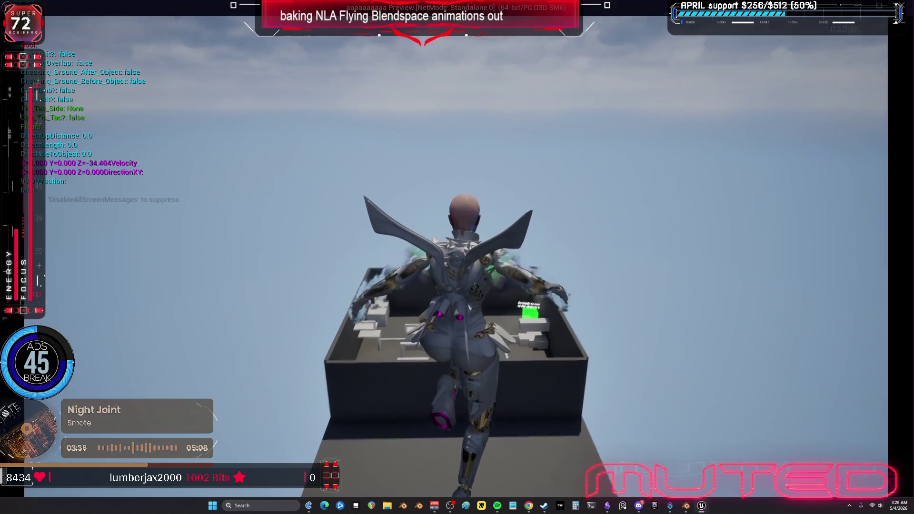
key(space)
key(w)
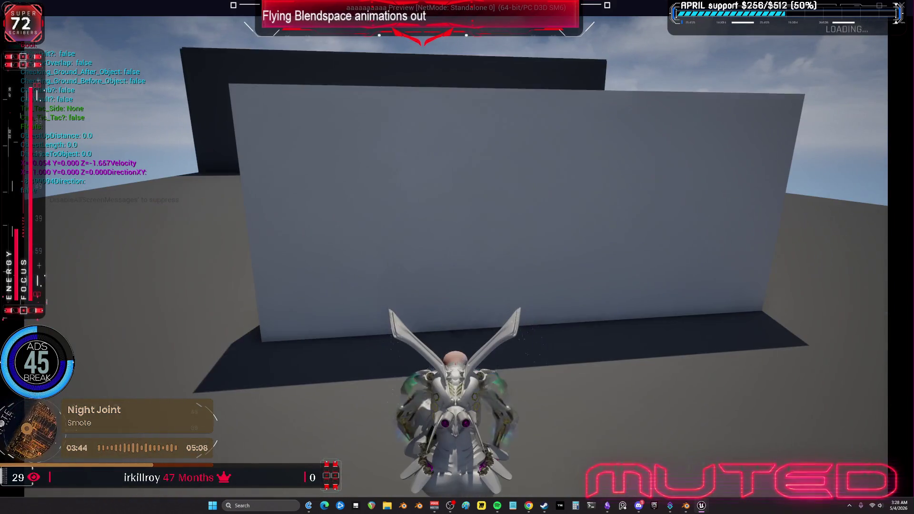
key(w)
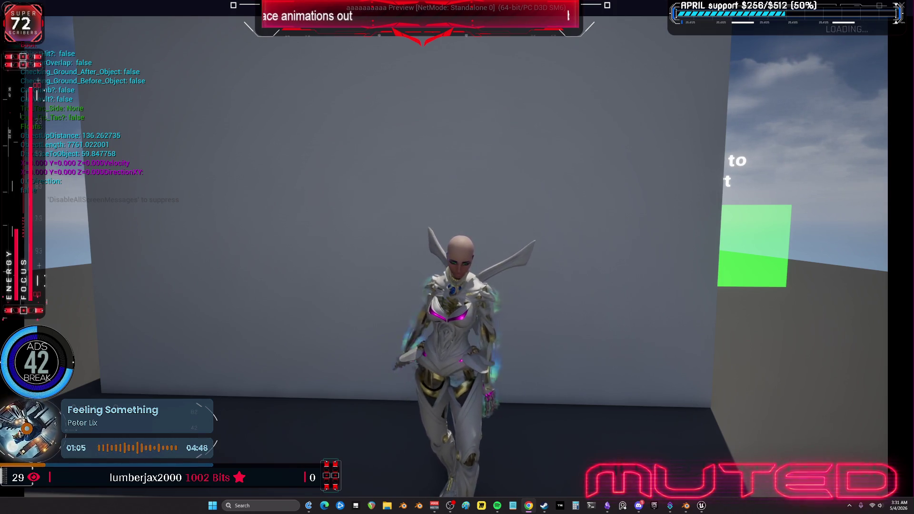
Run off the platform and leap toward the black box
key(w)
key(space)
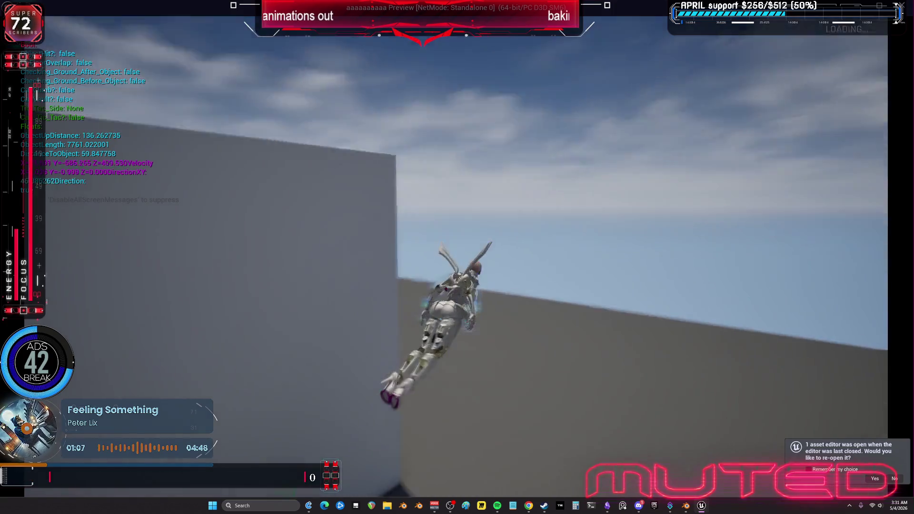
key(space)
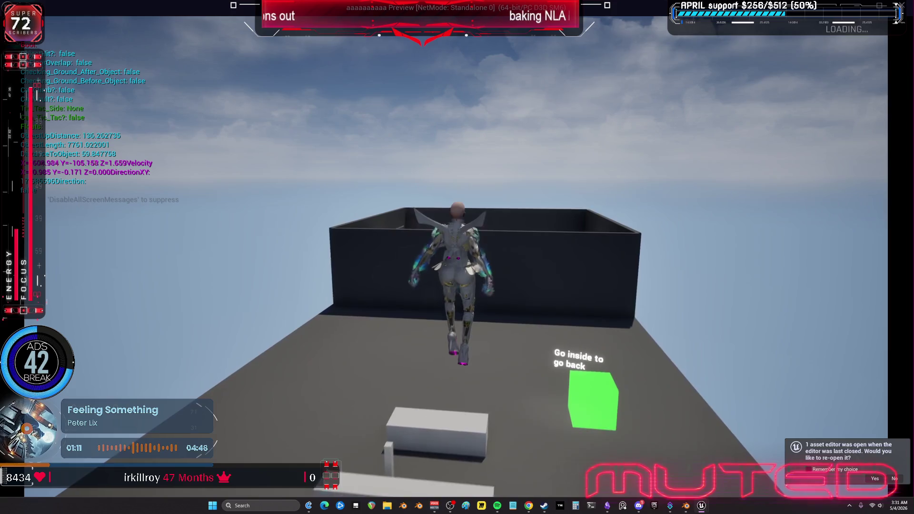
key(space)
Fly horizontally back and forth along the black box wall
key(a)
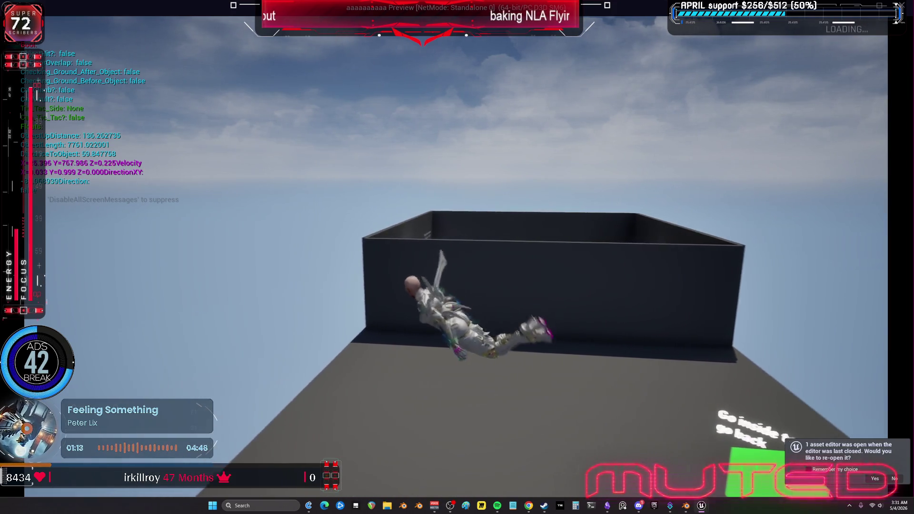
key(w)
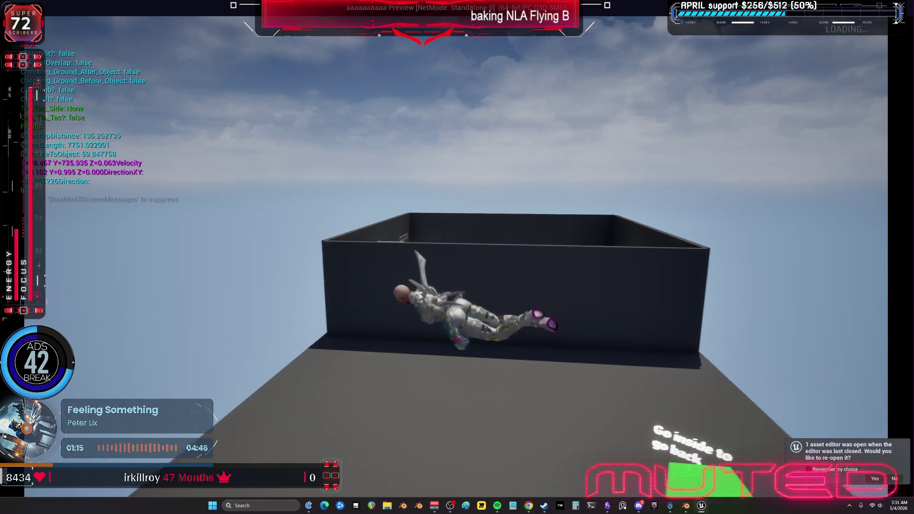
key(d)
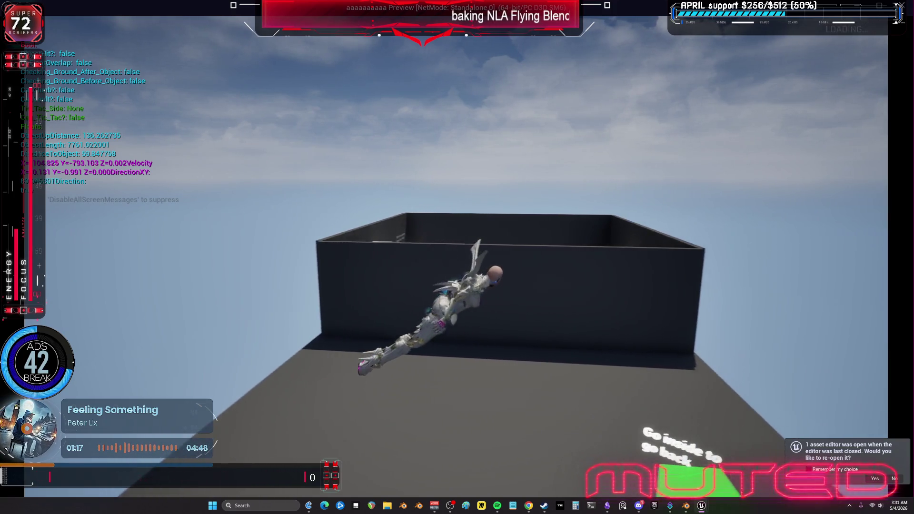
key(a)
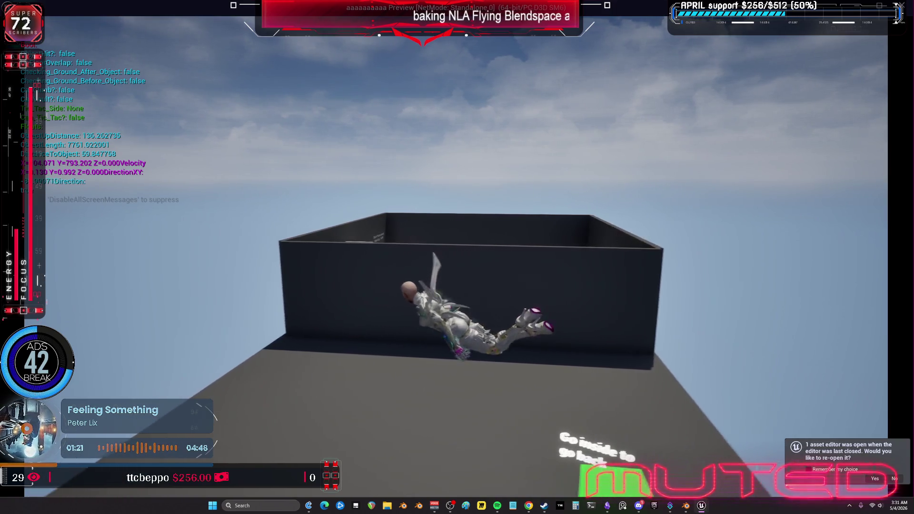
key(d)
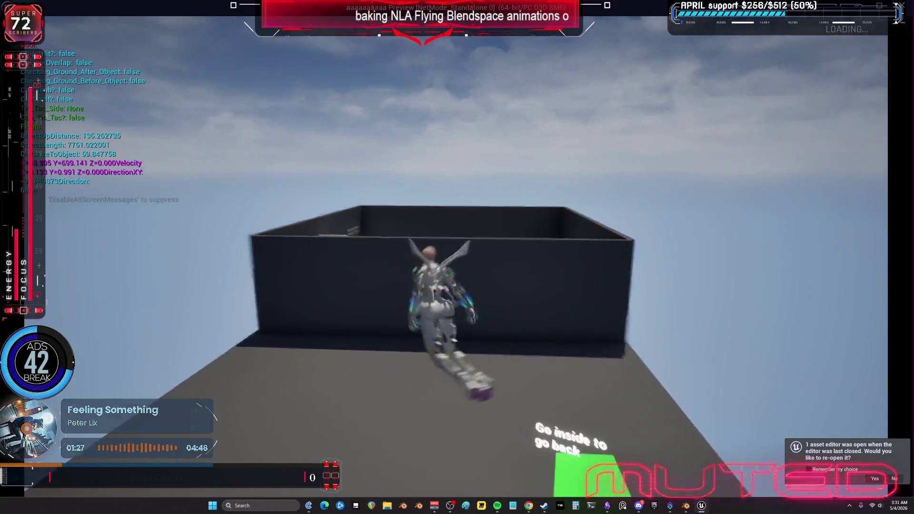
Climb out of horizontal flight, level off, then turn and climb higher
key(space)
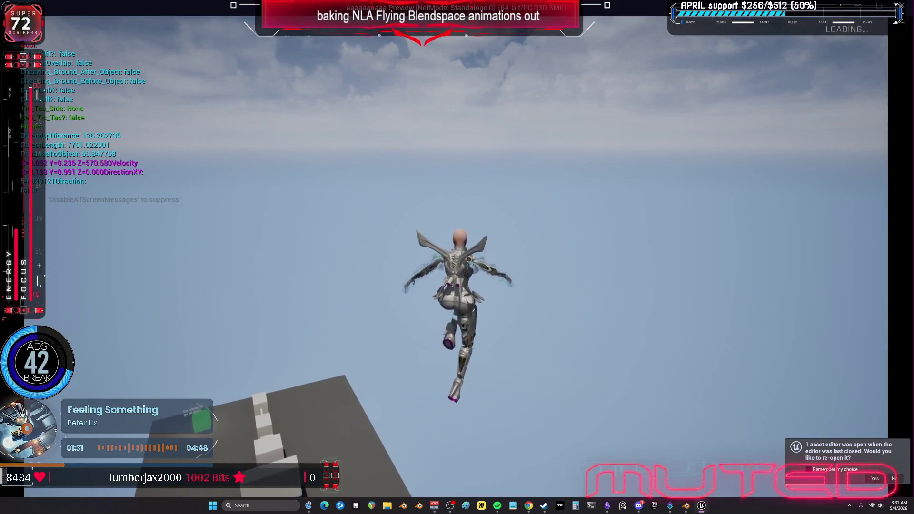
key(w)
key(d)
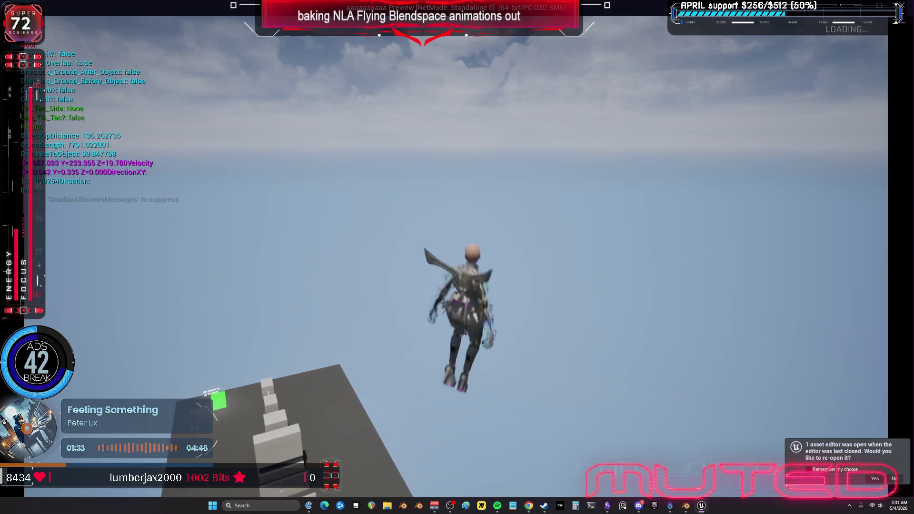
key(a)
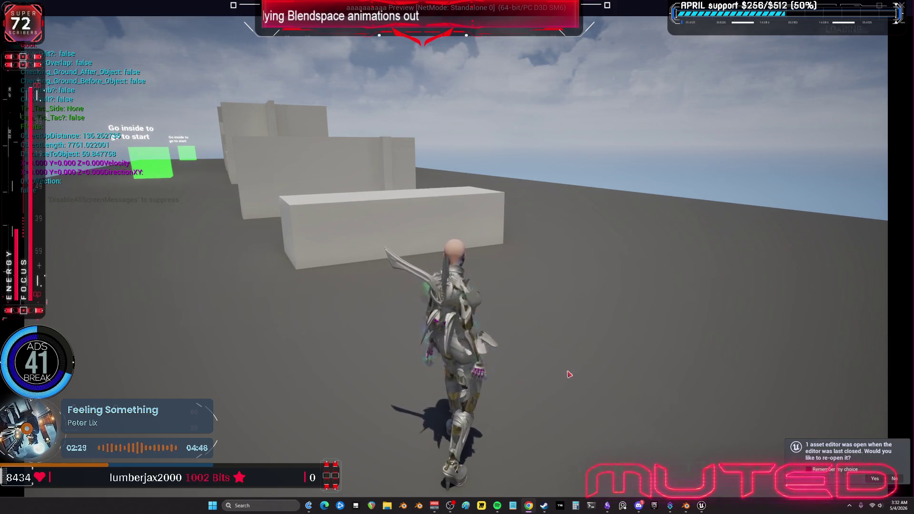
Test the character vaulting the grey wall, dropping off, tic-tac running and climbing onto the ledge
scroll(566, 362, up, 5)
scroll(568, 364, down, 5)
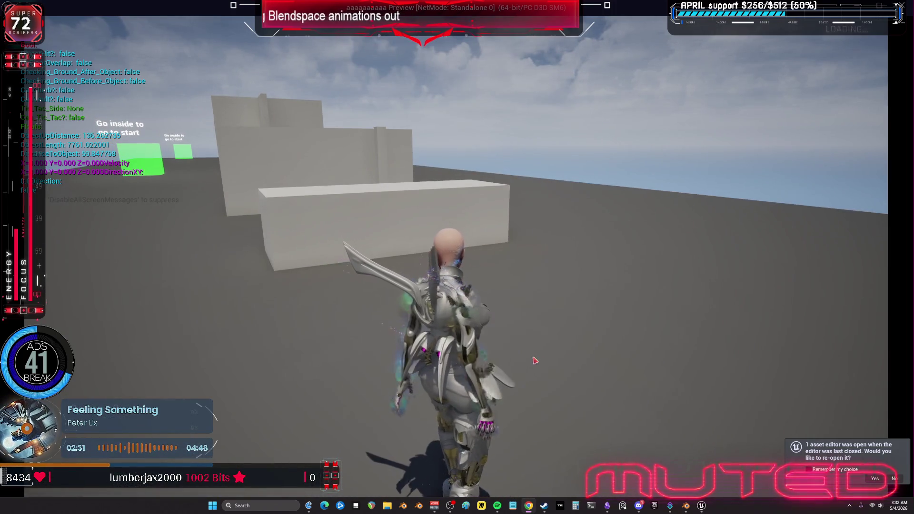
scroll(533, 364, up, 5)
scroll(566, 364, down, 5)
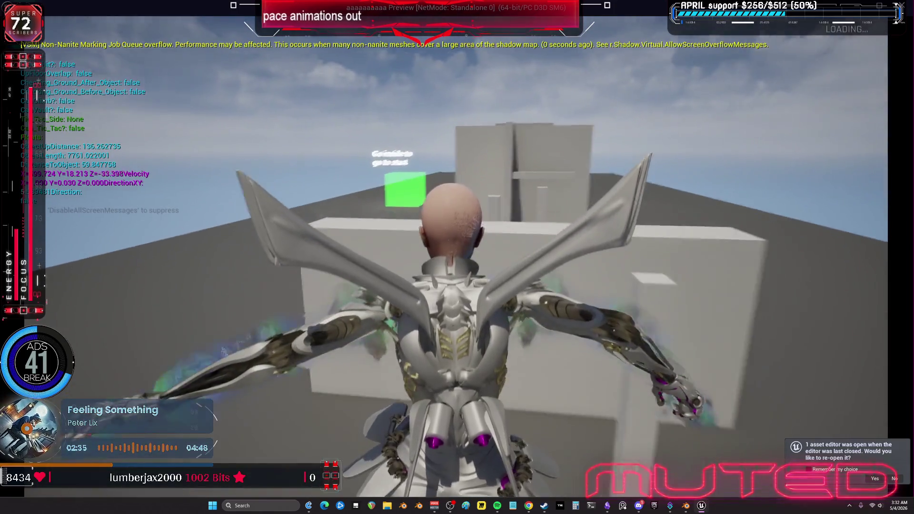
key(space)
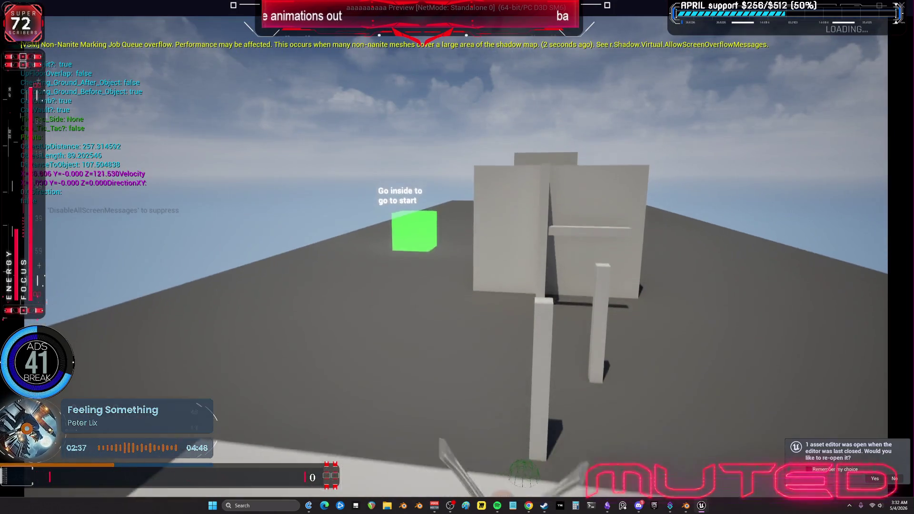
key(w)
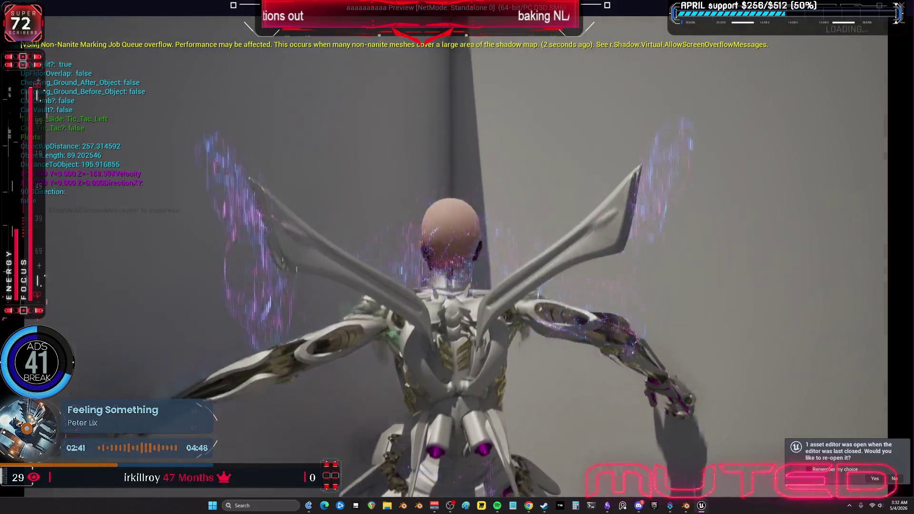
key(space)
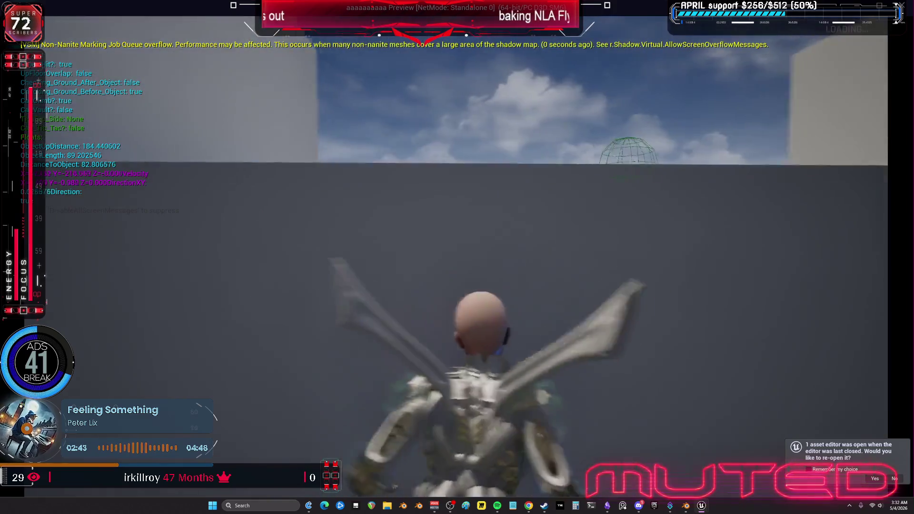
key(space)
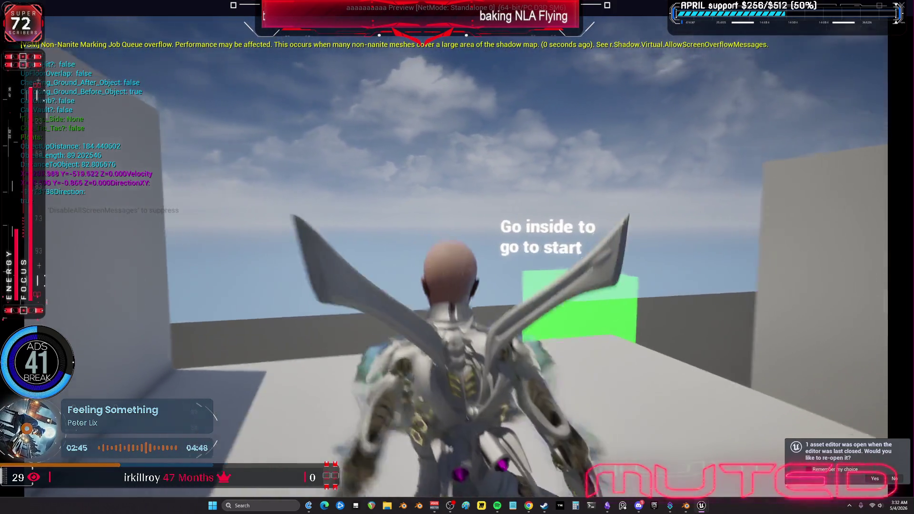
Run at the grey walls, vaulting and climbing onto progressively higher blocks up to the tall wall
key(w)
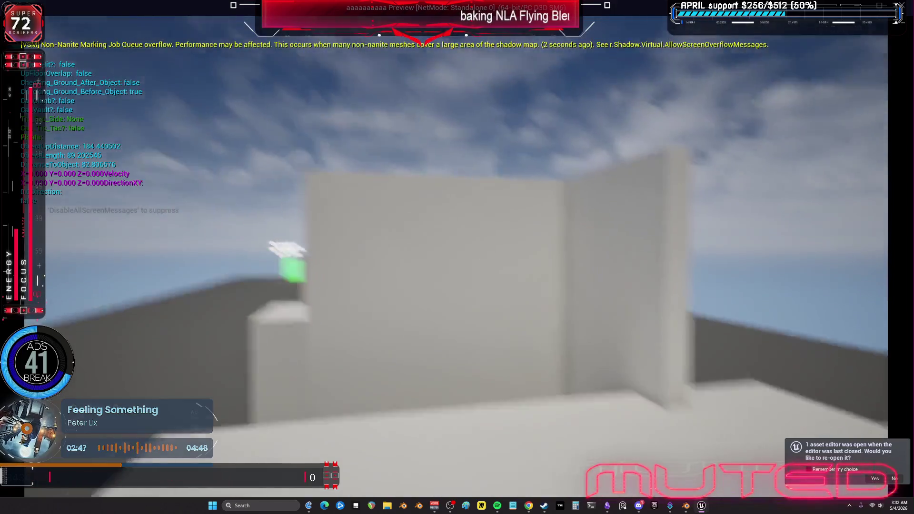
key(space)
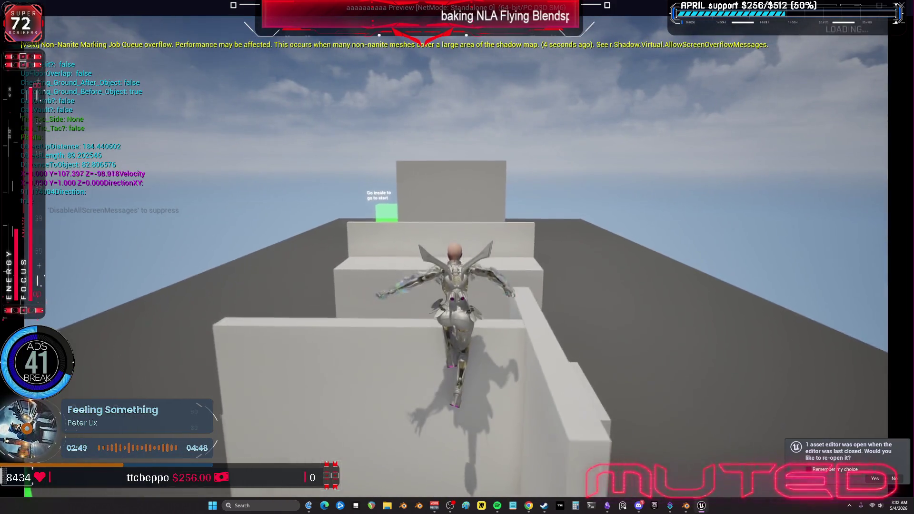
key(space)
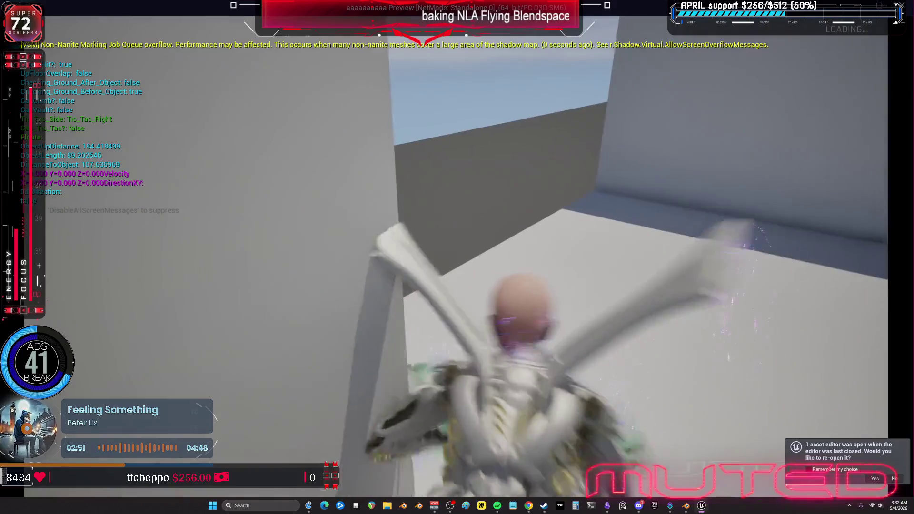
key(space)
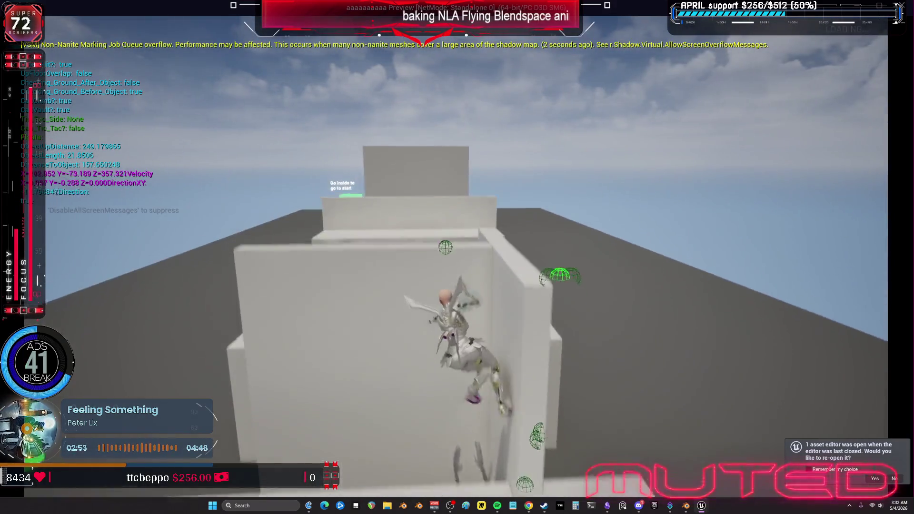
key(space)
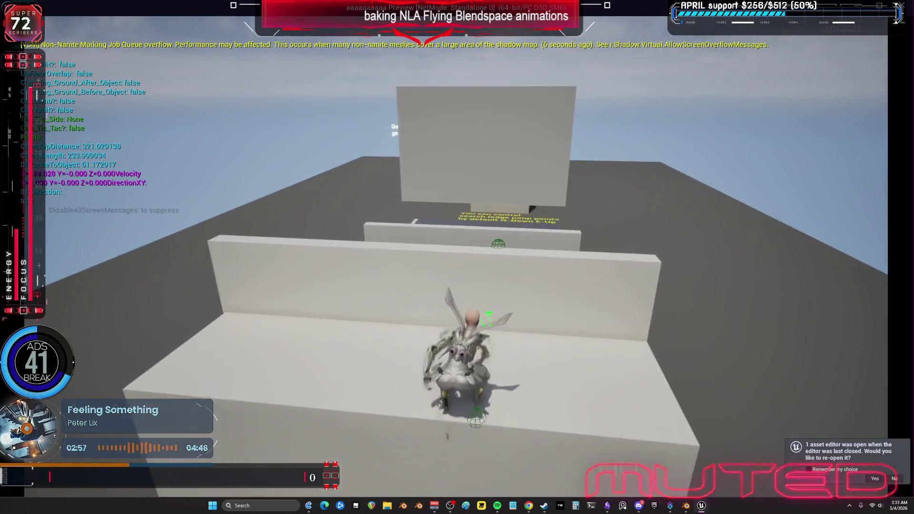
key(w)
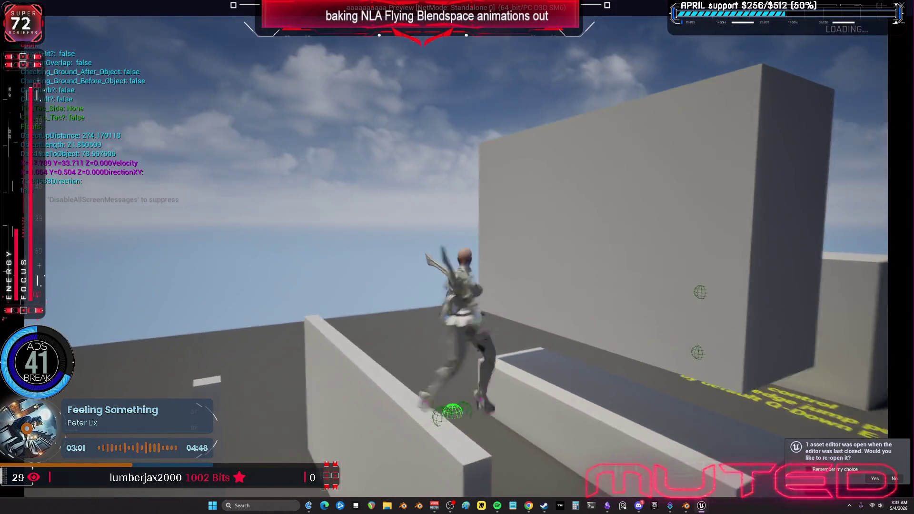
Traverse the blocks to climb and drop off the tall wall, then end the game preview
key(space)
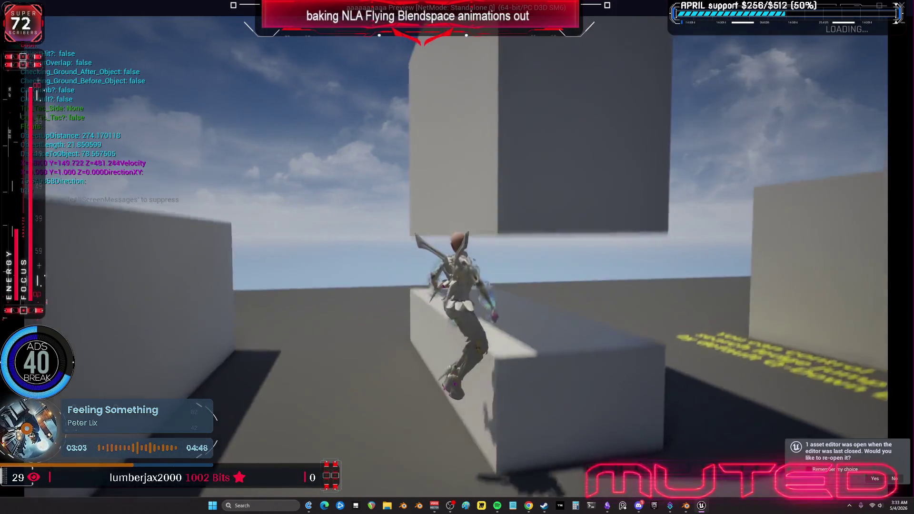
key(w)
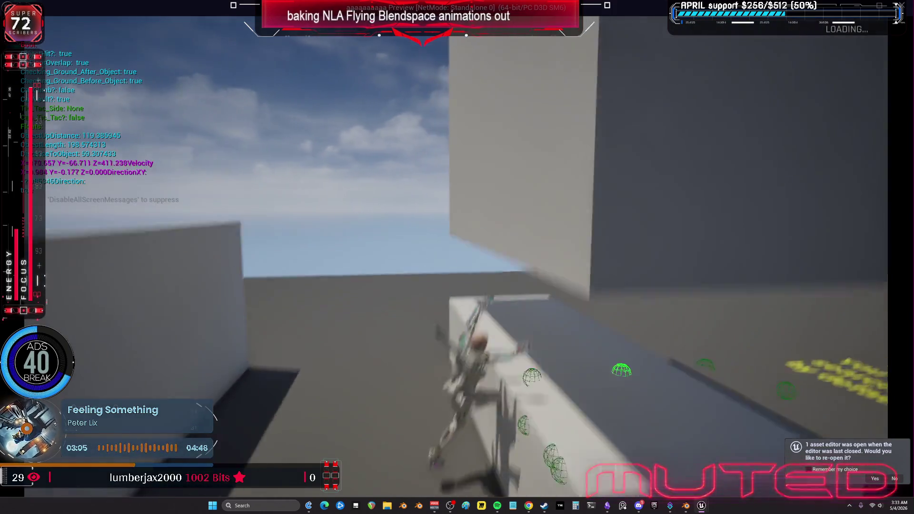
key(w)
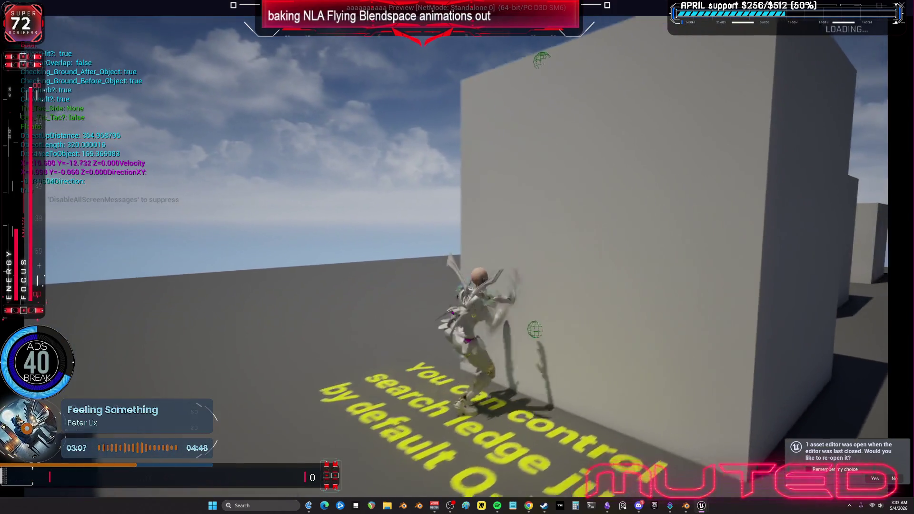
key(w)
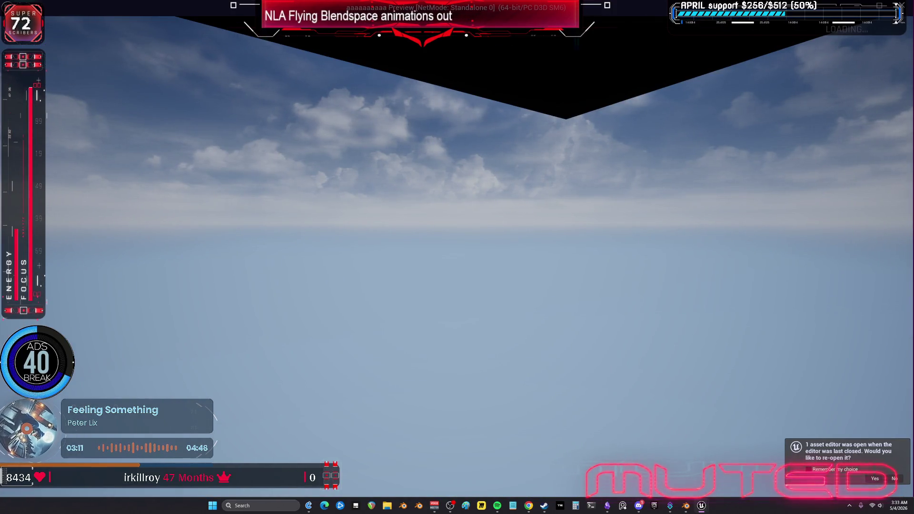
key(Escape)
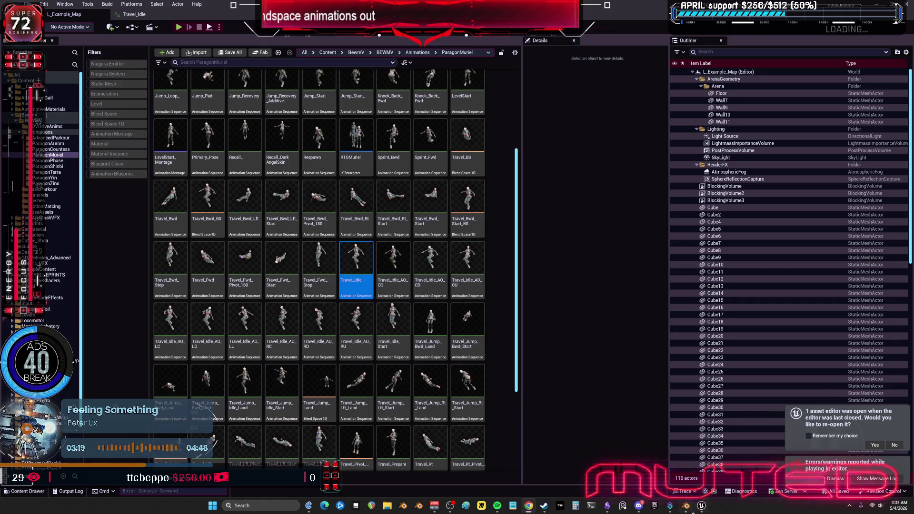
Bring Blender's NLA editor back and orbit out to see the character's wings
click(692, 509)
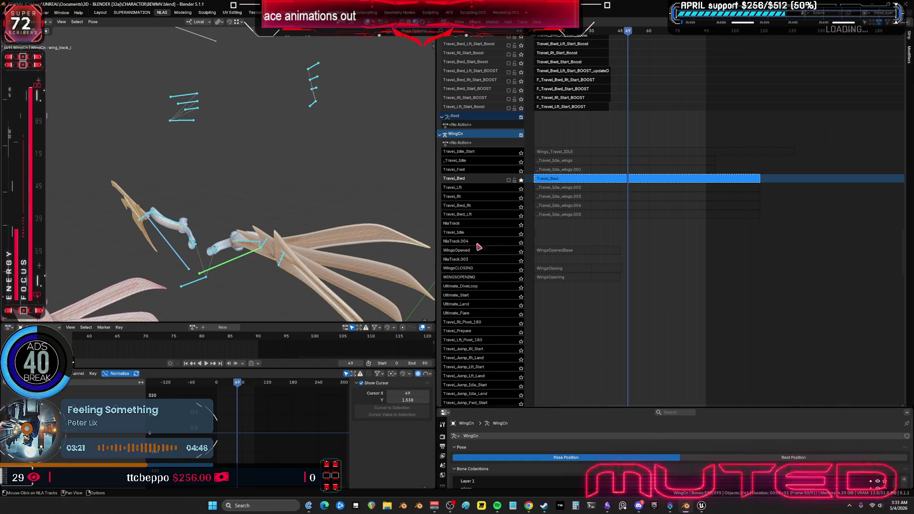
mouse_move(215, 242)
middle_down()
mouse_move(220, 217)
mouse_move(326, 135)
mouse_move(329, 143)
middle_up()
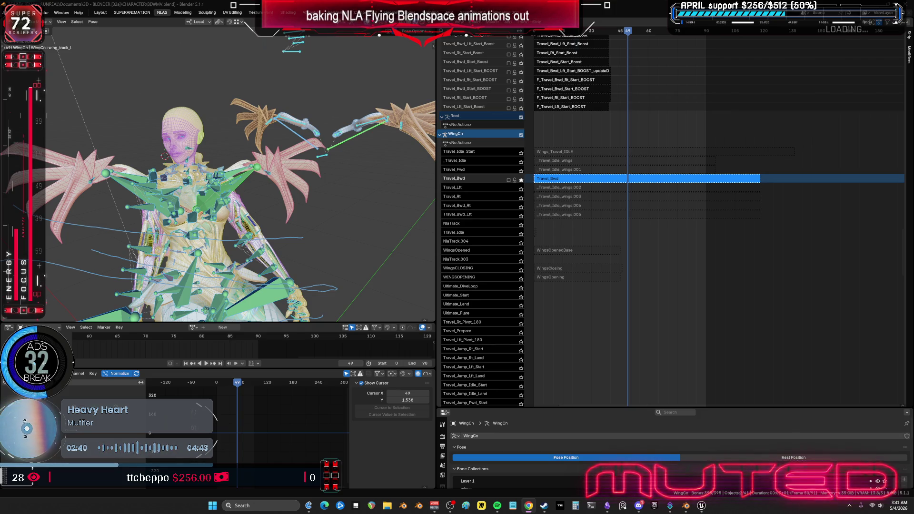
Enlarge the 3D view and toggle the Travel_Bwd solo to compare wing poses
drag(436, 234, 603, 227)
middle_drag(724, 236, 735, 239)
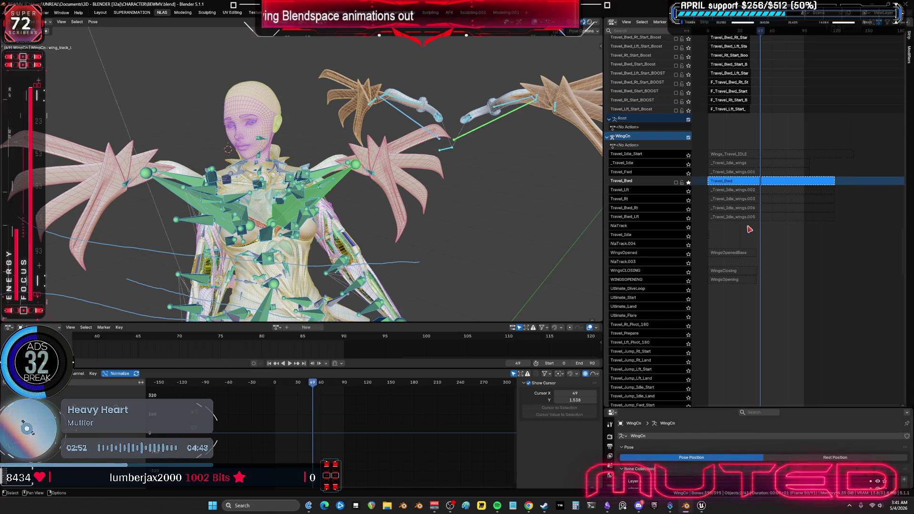
click(688, 182)
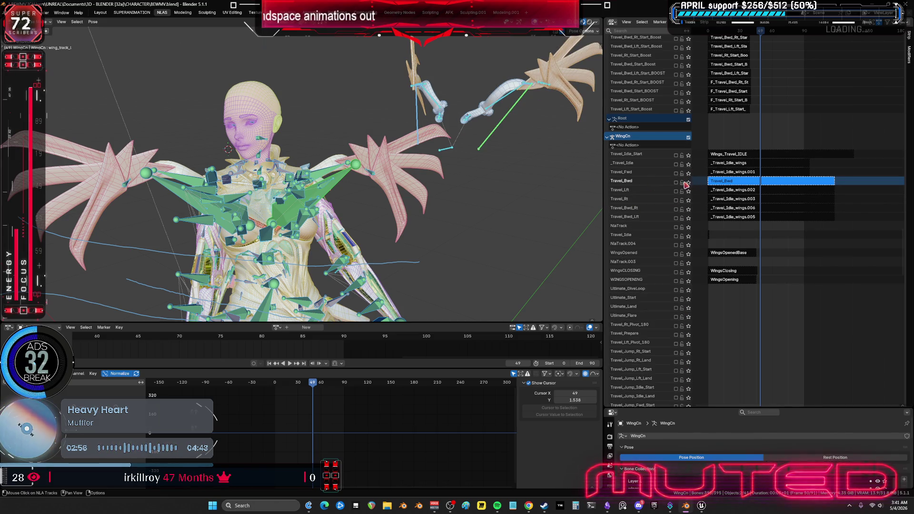
click(688, 182)
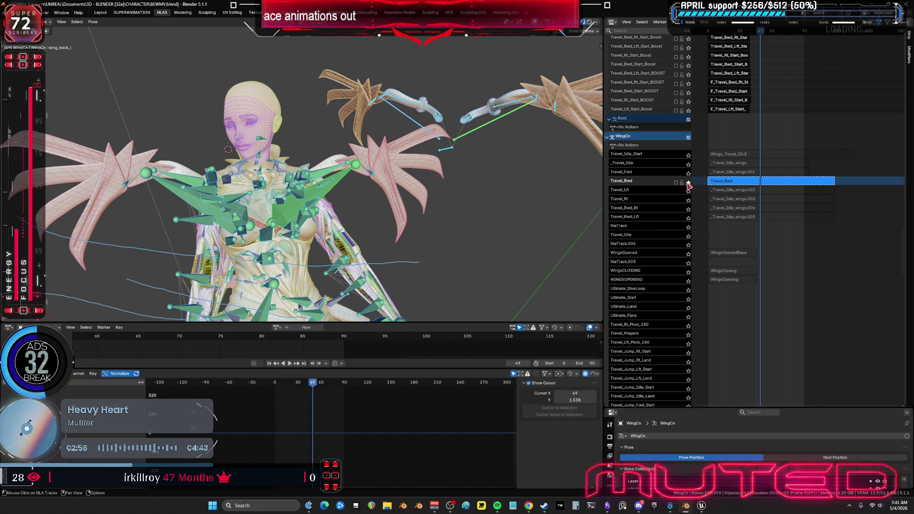
click(688, 184)
click(688, 184)
Solo Travel_Bwd_Start and view its pose from the side at frame 7
middle_drag(784, 147, 778, 185)
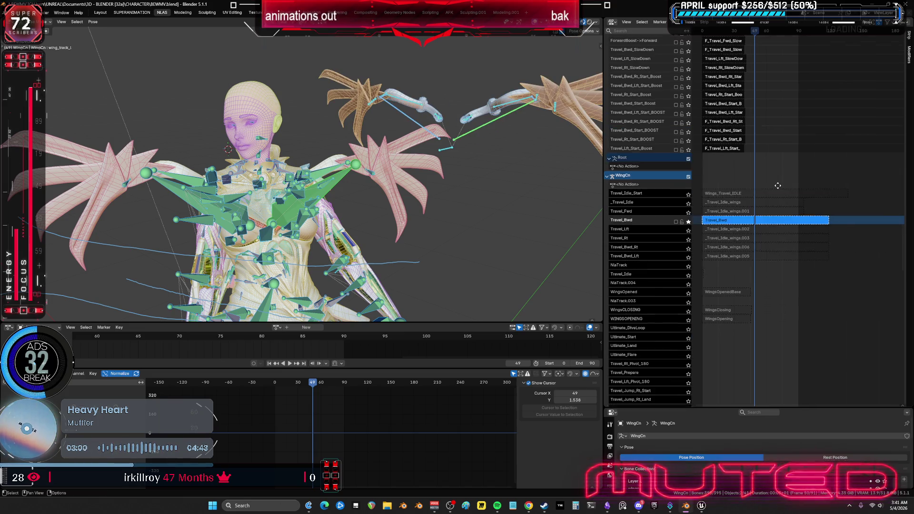
drag(634, 407, 634, 298)
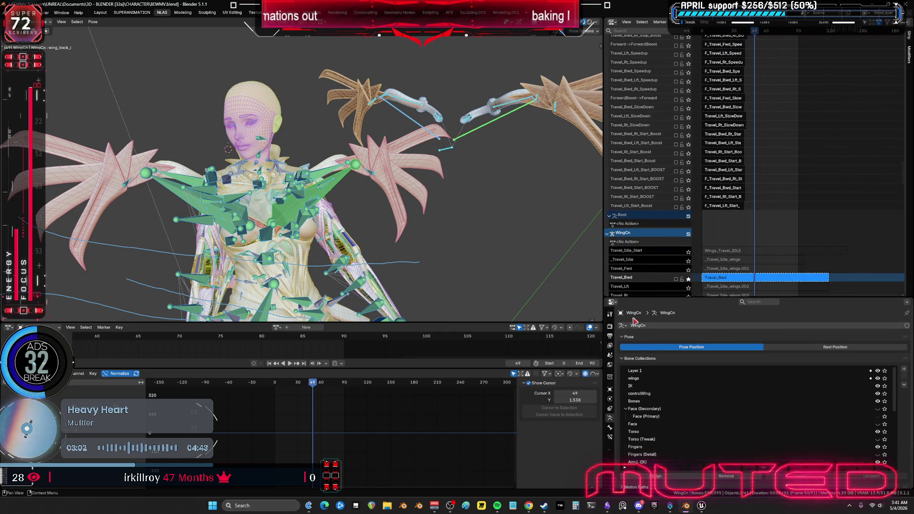
mouse_move(731, 115)
middle_down()
mouse_move(724, 189)
mouse_move(737, 286)
middle_up()
middle_drag(677, 80, 680, 214)
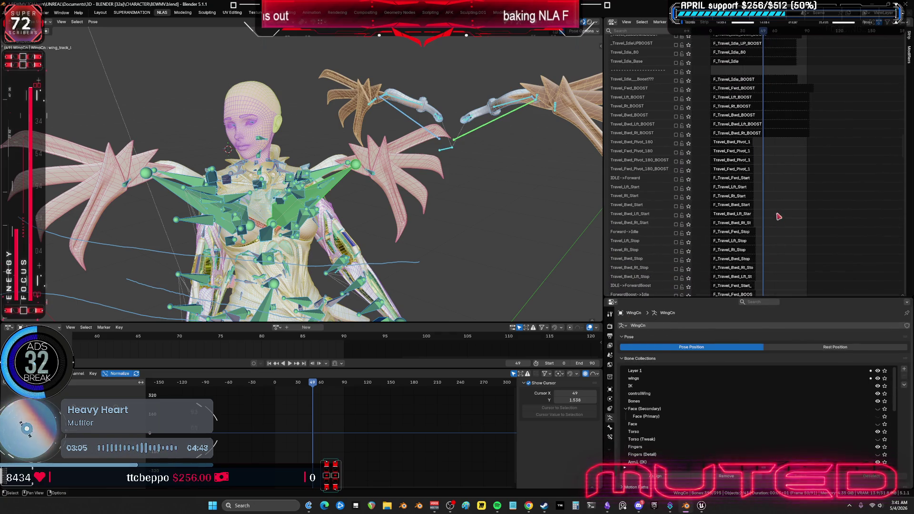
click(688, 208)
mouse_move(499, 197)
middle_down()
mouse_move(500, 153)
mouse_move(452, 168)
middle_up()
scroll(452, 168, down, 5)
mouse_move(310, 384)
mouse_down()
mouse_move(282, 388)
mouse_move(322, 391)
mouse_move(278, 392)
mouse_move(305, 385)
mouse_up()
scroll(741, 214, up, 5)
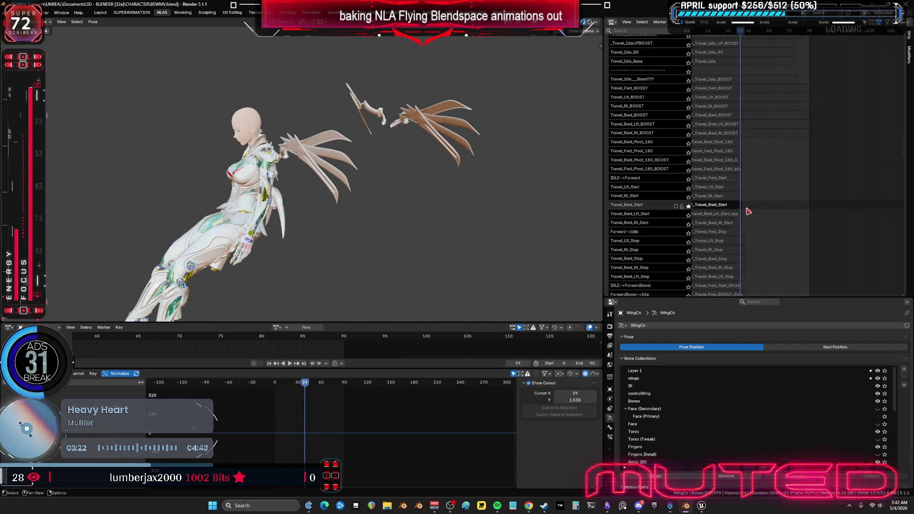
Orbit to a front view and solo the Travel_Bwd wing track
middle_drag(333, 193, 457, 200)
scroll(731, 177, down, 10)
scroll(714, 193, down, 10)
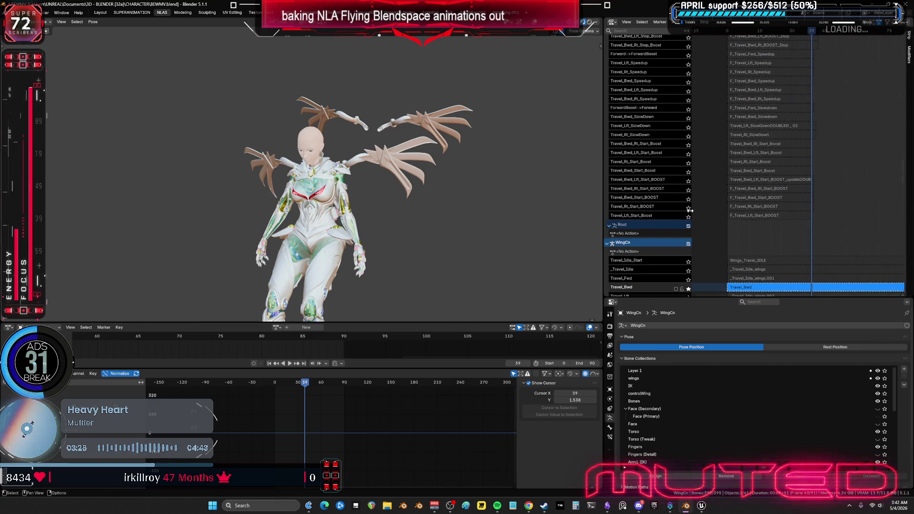
click(688, 208)
click(689, 209)
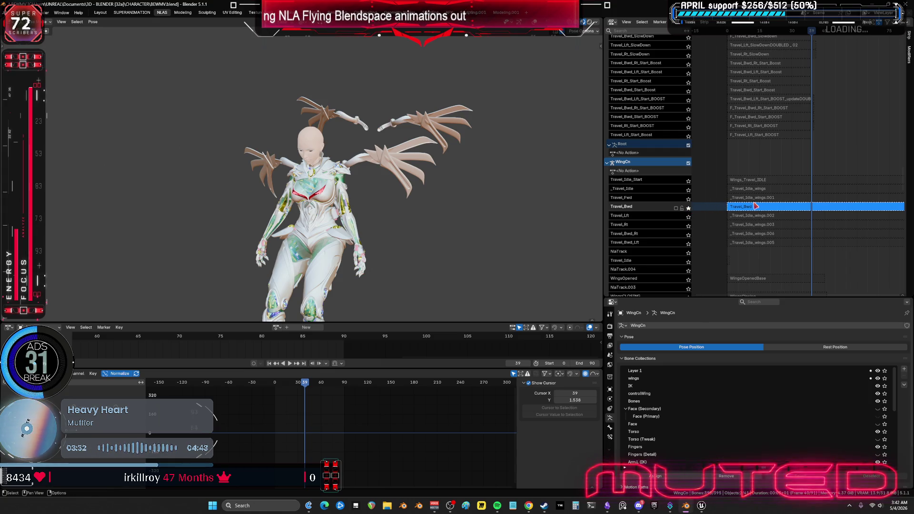
Solo Travel_Bwd_Start_BOOST and play it back from frame 0
scroll(775, 73, up, 8)
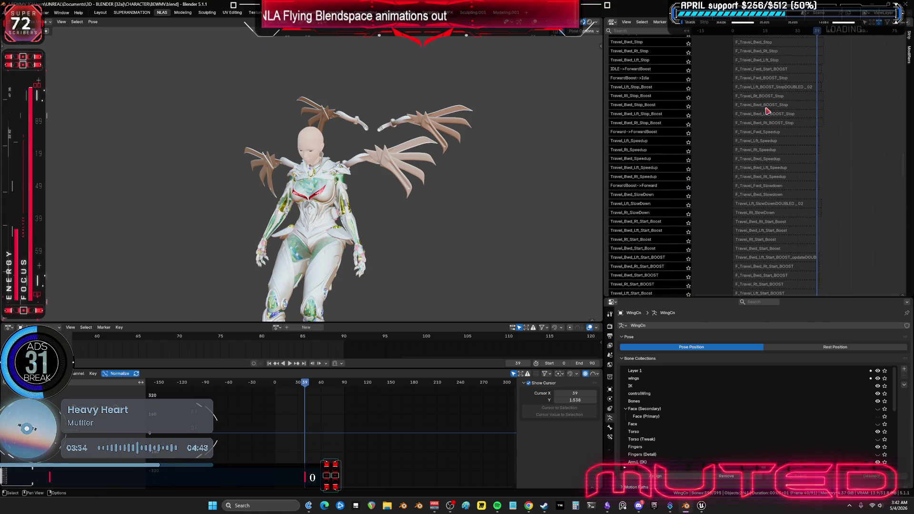
scroll(785, 104, down, 4)
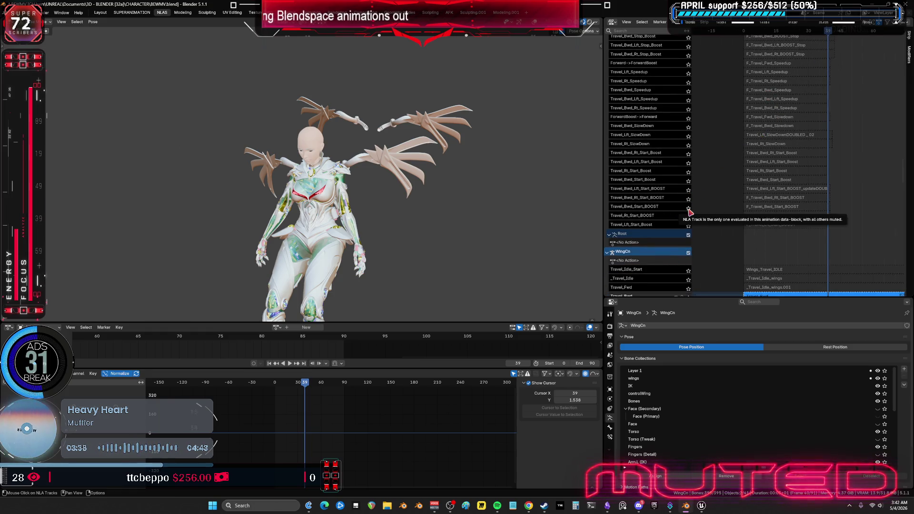
click(688, 209)
key(space)
drag(806, 30, 744, 38)
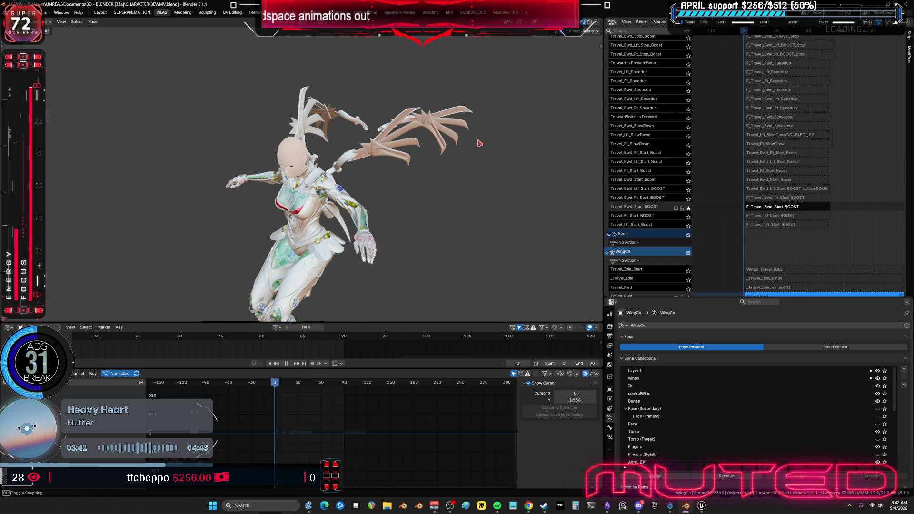
key(g)
mouse_move(475, 153)
middle_down()
mouse_move(467, 109)
mouse_move(473, 119)
middle_up()
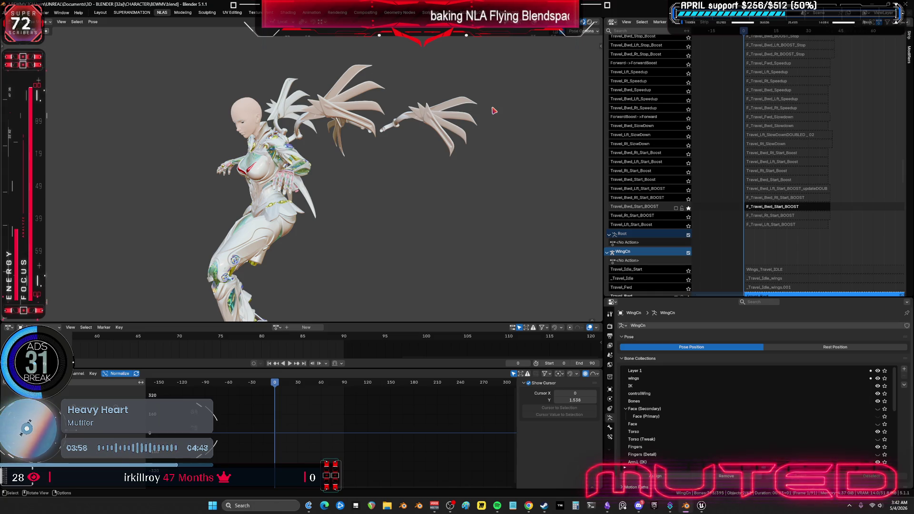
Solo Travel_Bwd_Speedup and play it back from frame 0
click(687, 91)
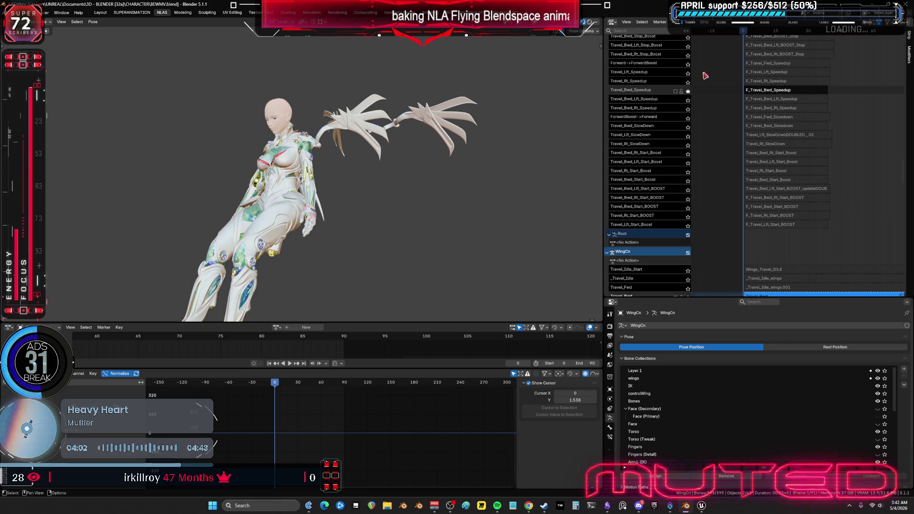
key(space)
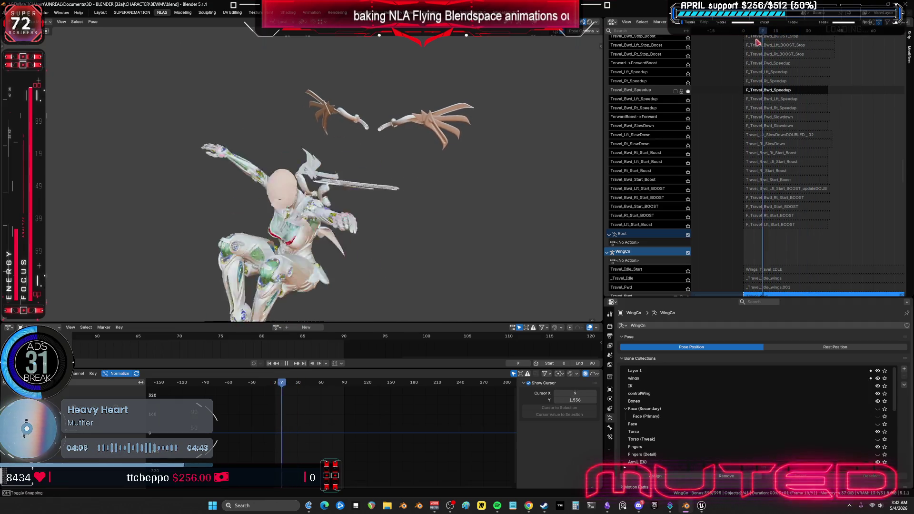
drag(757, 32, 741, 43)
key(space)
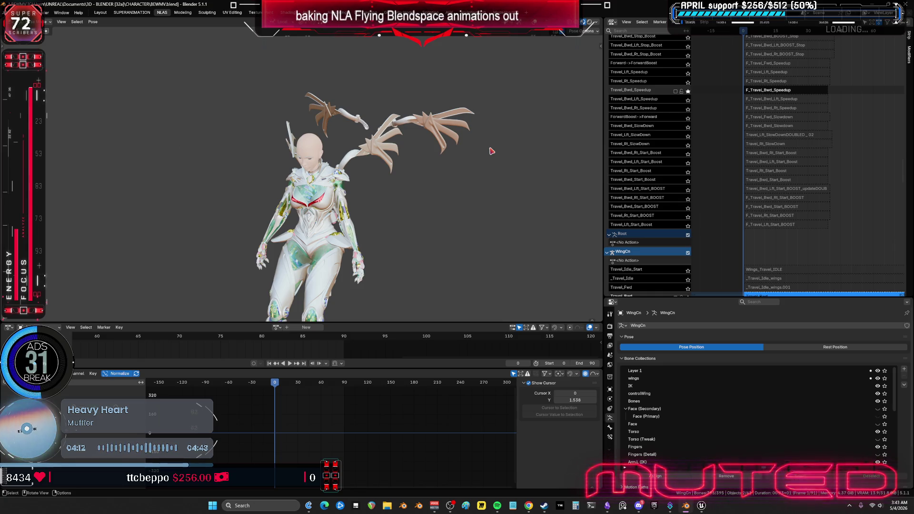
Orbit around the character and select all the Travel boost and stop strips
mouse_move(492, 151)
middle_down()
mouse_move(320, 218)
mouse_move(329, 212)
mouse_move(284, 198)
mouse_move(343, 190)
middle_up()
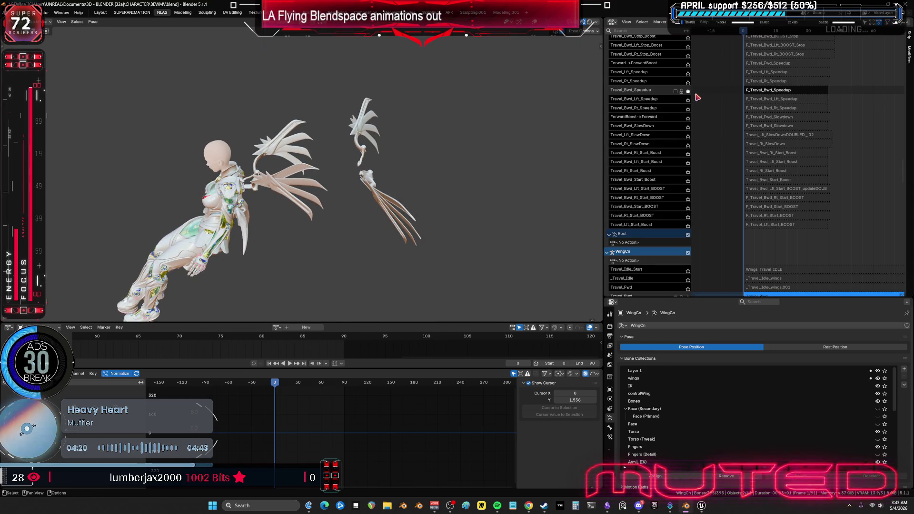
key(a)
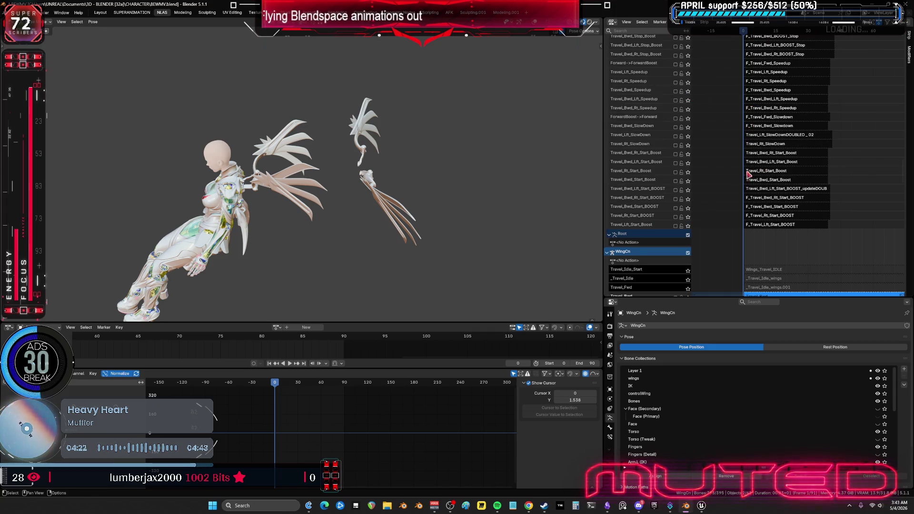
scroll(750, 170, down, 6)
mouse_move(390, 186)
middle_down()
mouse_move(410, 181)
mouse_move(379, 181)
mouse_move(388, 182)
middle_up()
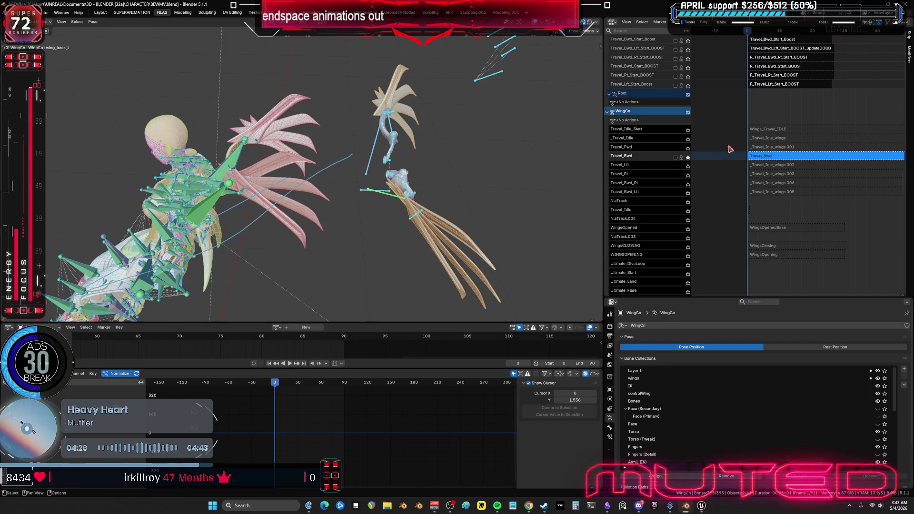
Tweak the Travel_Bwd strip's action at frame 93 and view the wings full-screen without overlays
key(Tab)
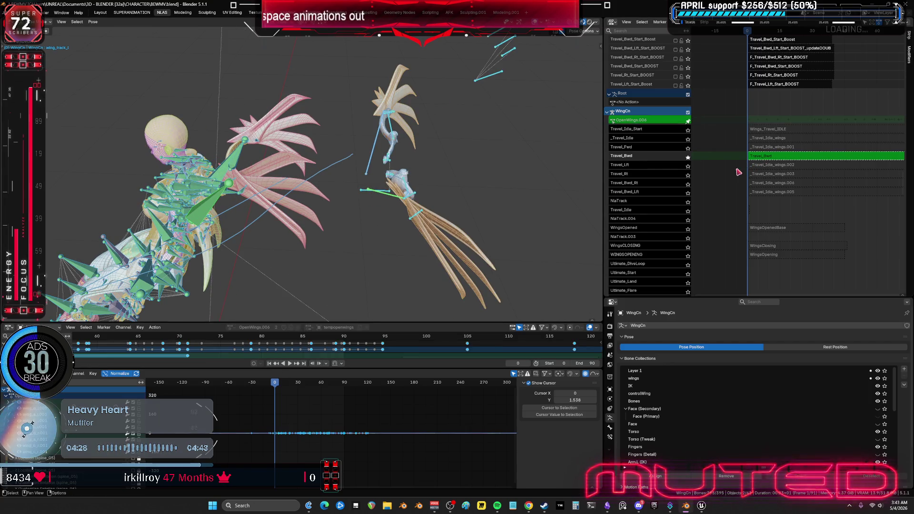
mouse_move(276, 388)
mouse_down()
mouse_move(352, 397)
mouse_move(283, 395)
mouse_move(301, 394)
mouse_move(283, 378)
mouse_up()
key(ctrl+space)
key(shift+alt+z)
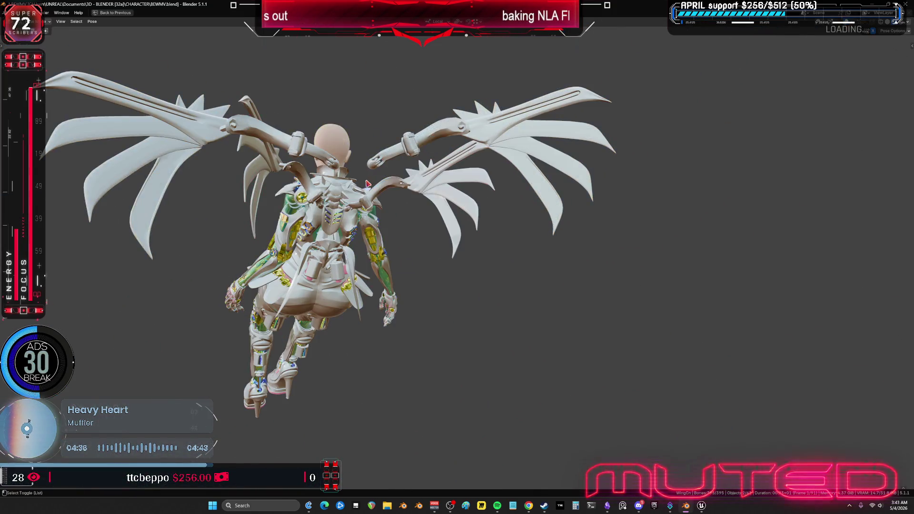